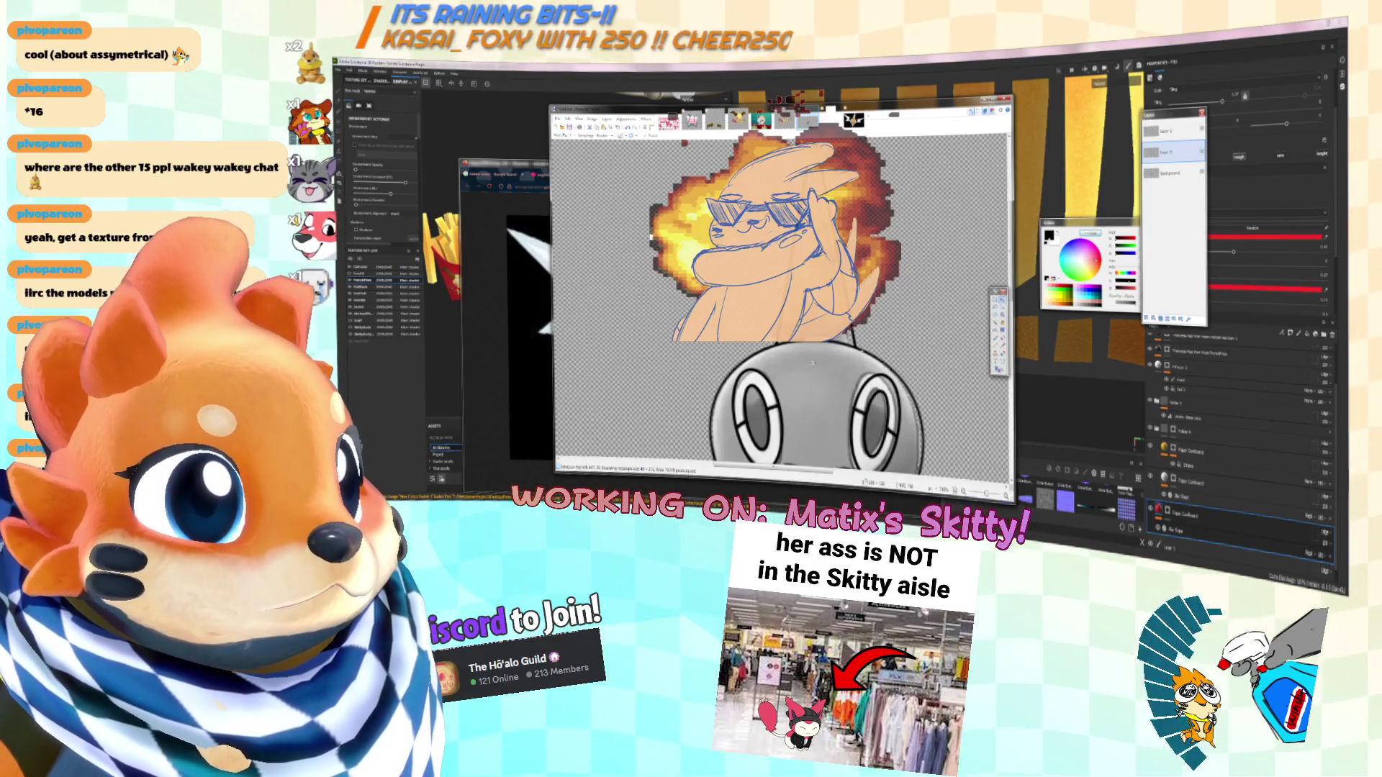
Switch to the grey shaded Rotom drawing and zoom in on its tall spike
click(496, 257)
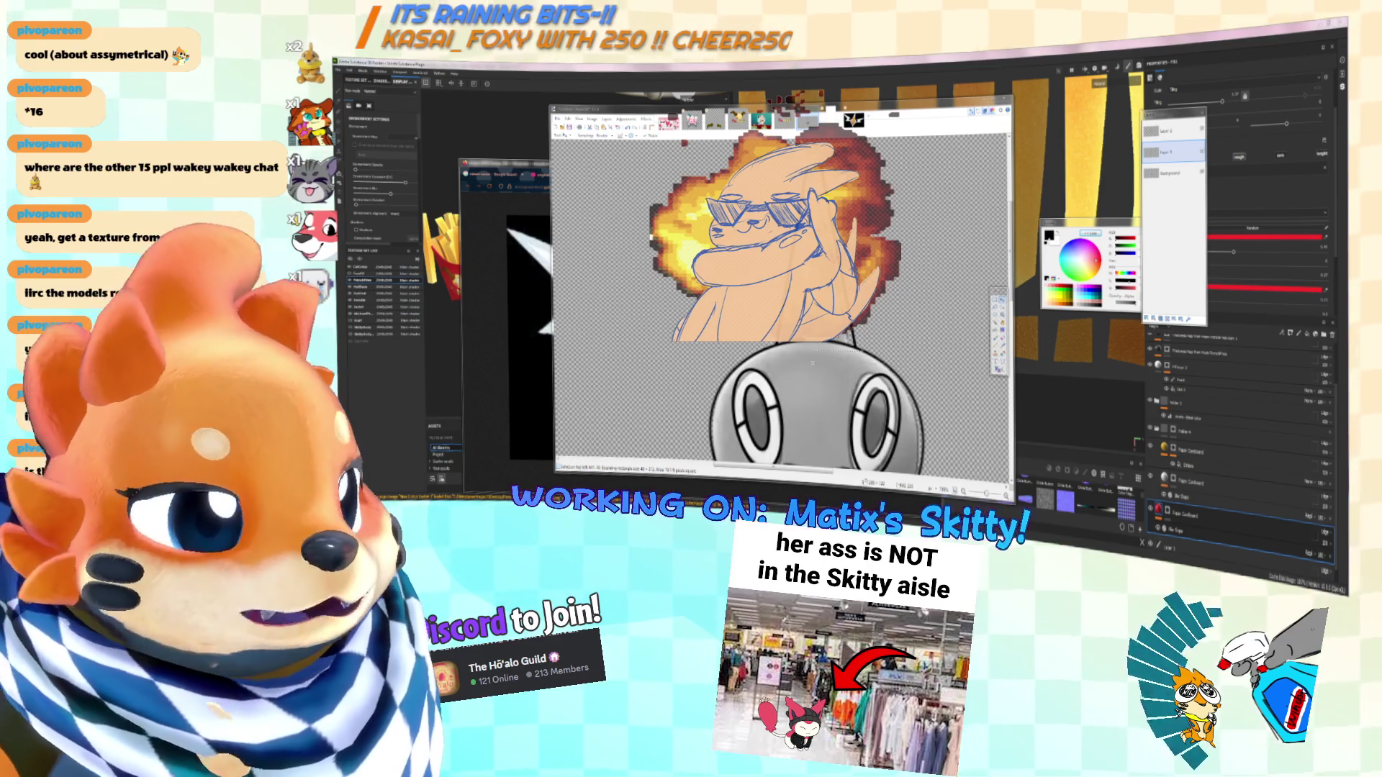
click(807, 121)
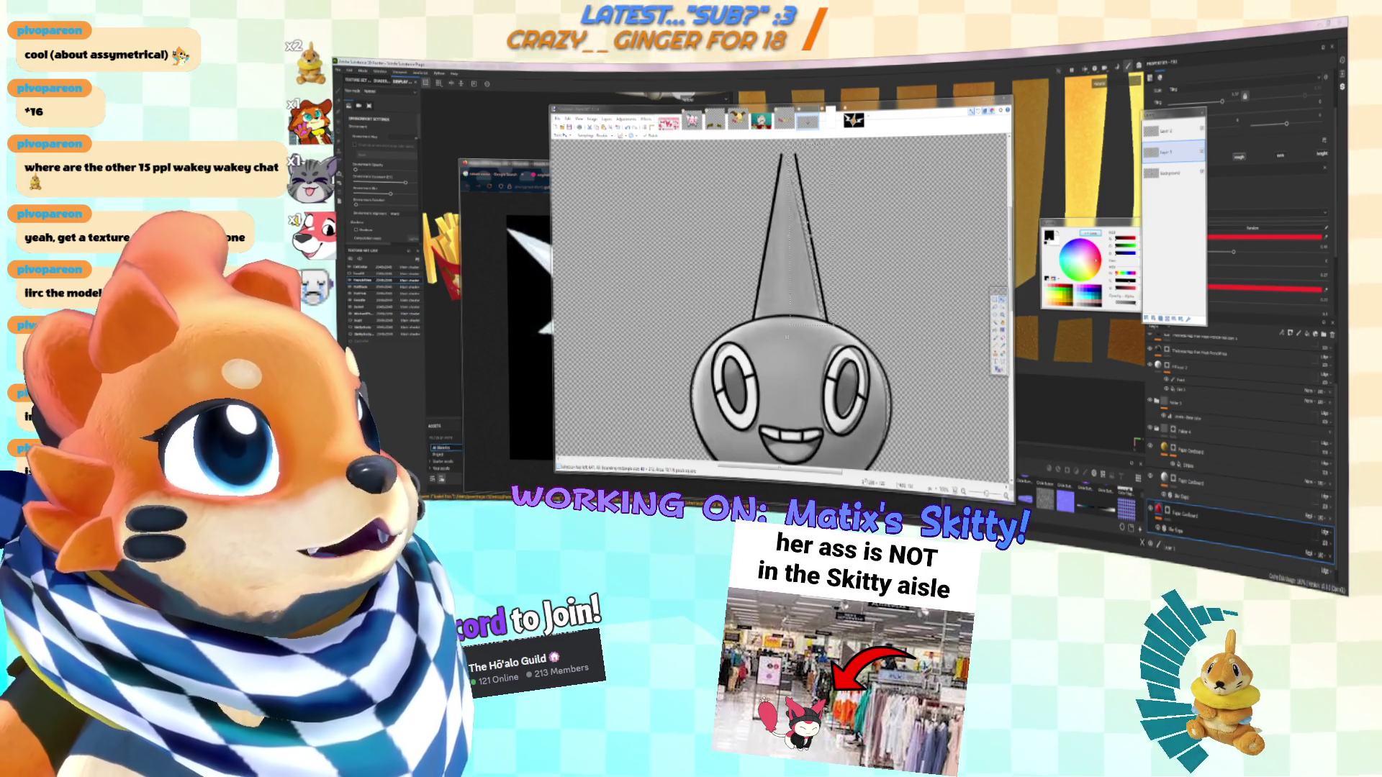
ctrl+scroll(795, 243, down, 2)
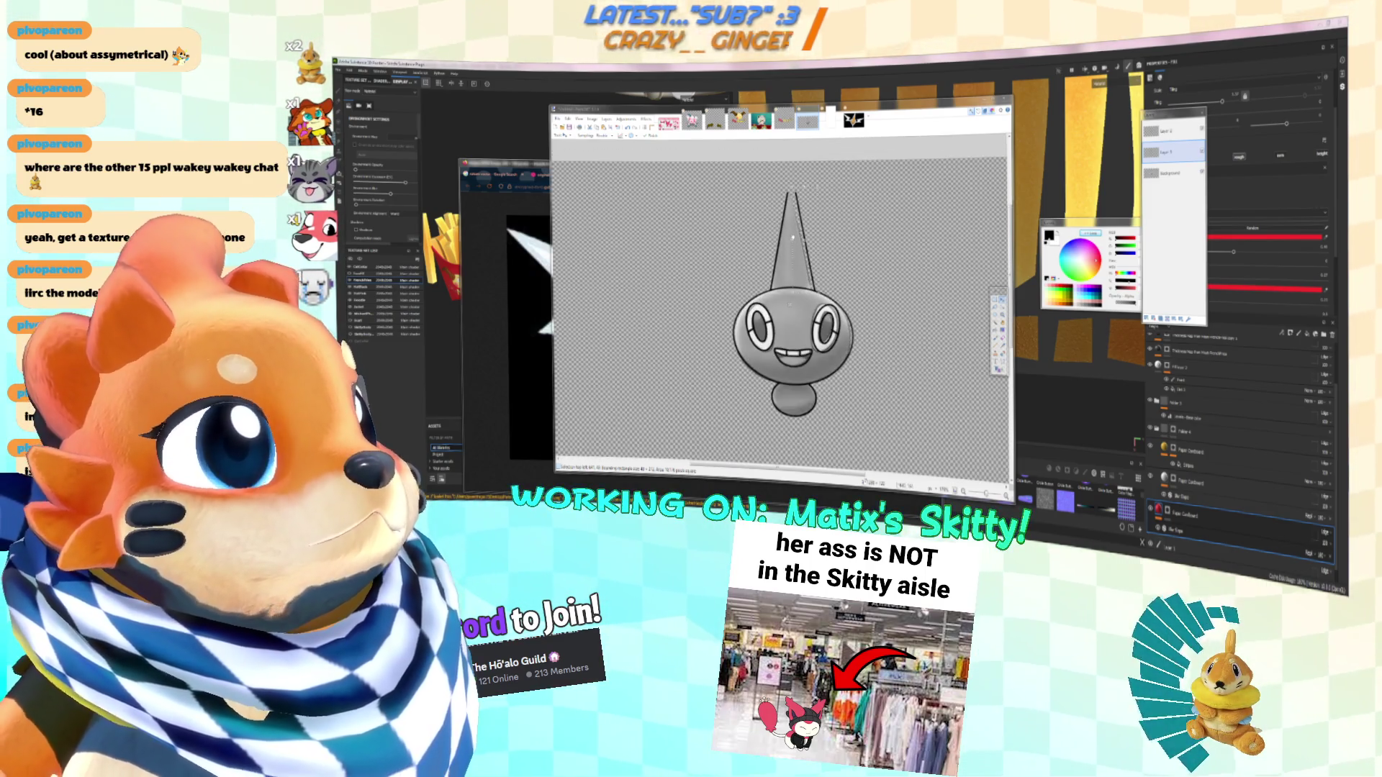
ctrl+scroll(793, 188, up, 3)
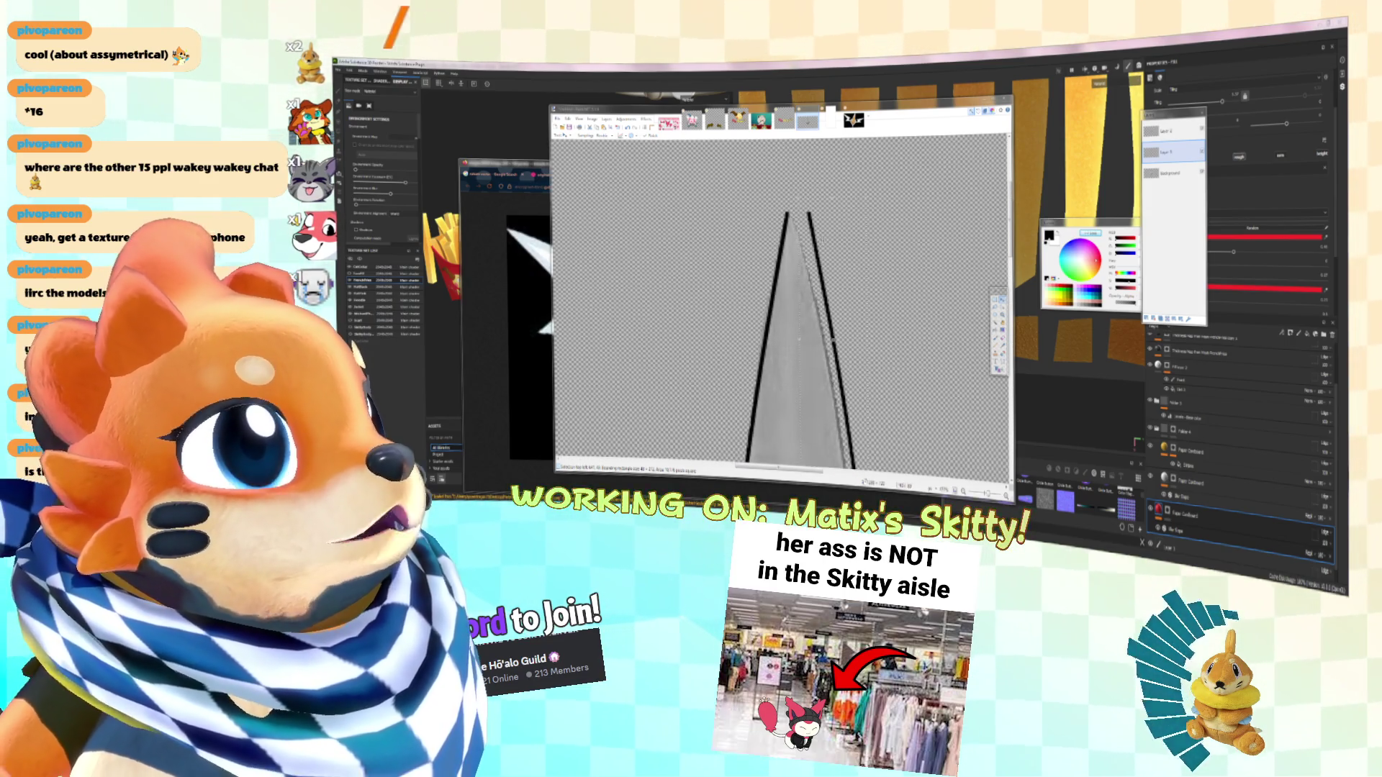
Clear the stray selection, then draw lines extending both spike edges upward to a shared pointed tip
scroll(781, 302, up, 1)
key(s)
key(ctrl+d)
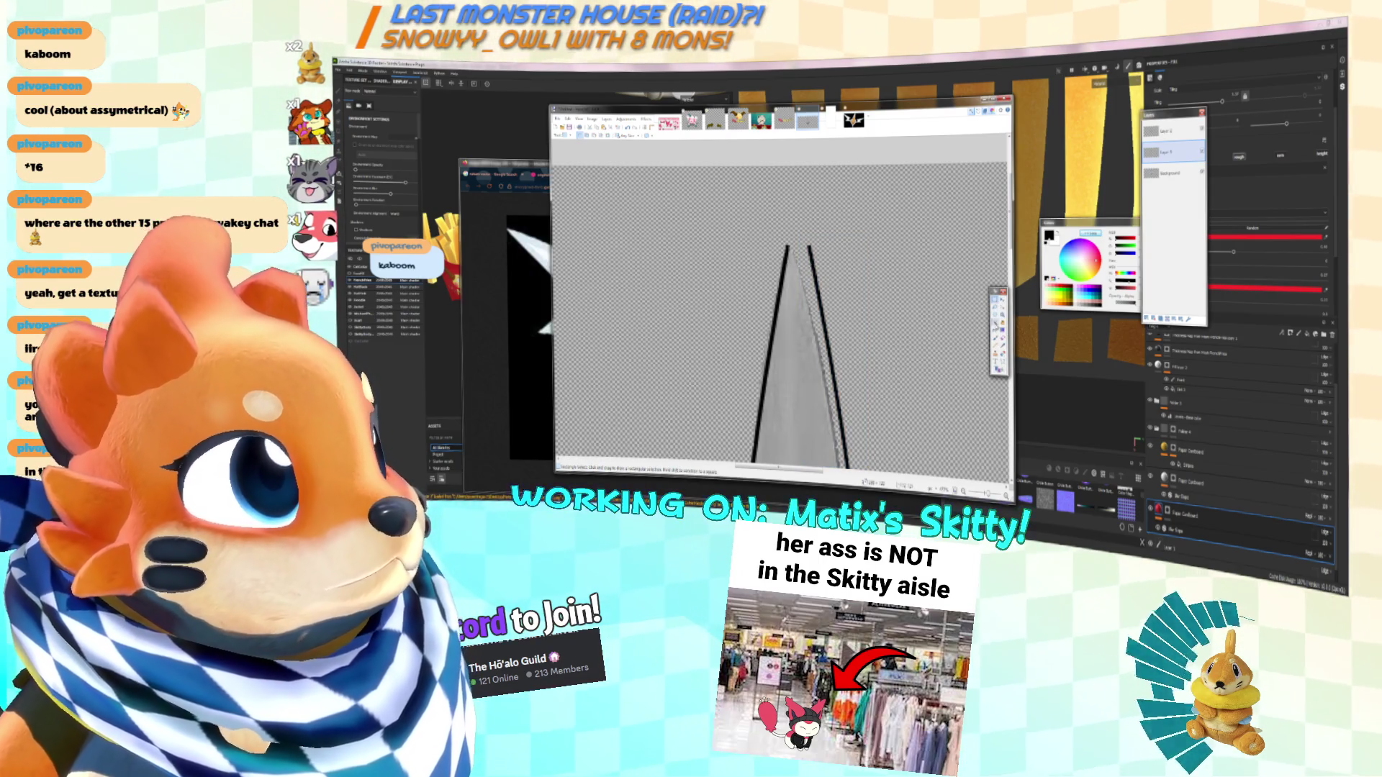
key(b)
ctrl+scroll(783, 350, down, 3)
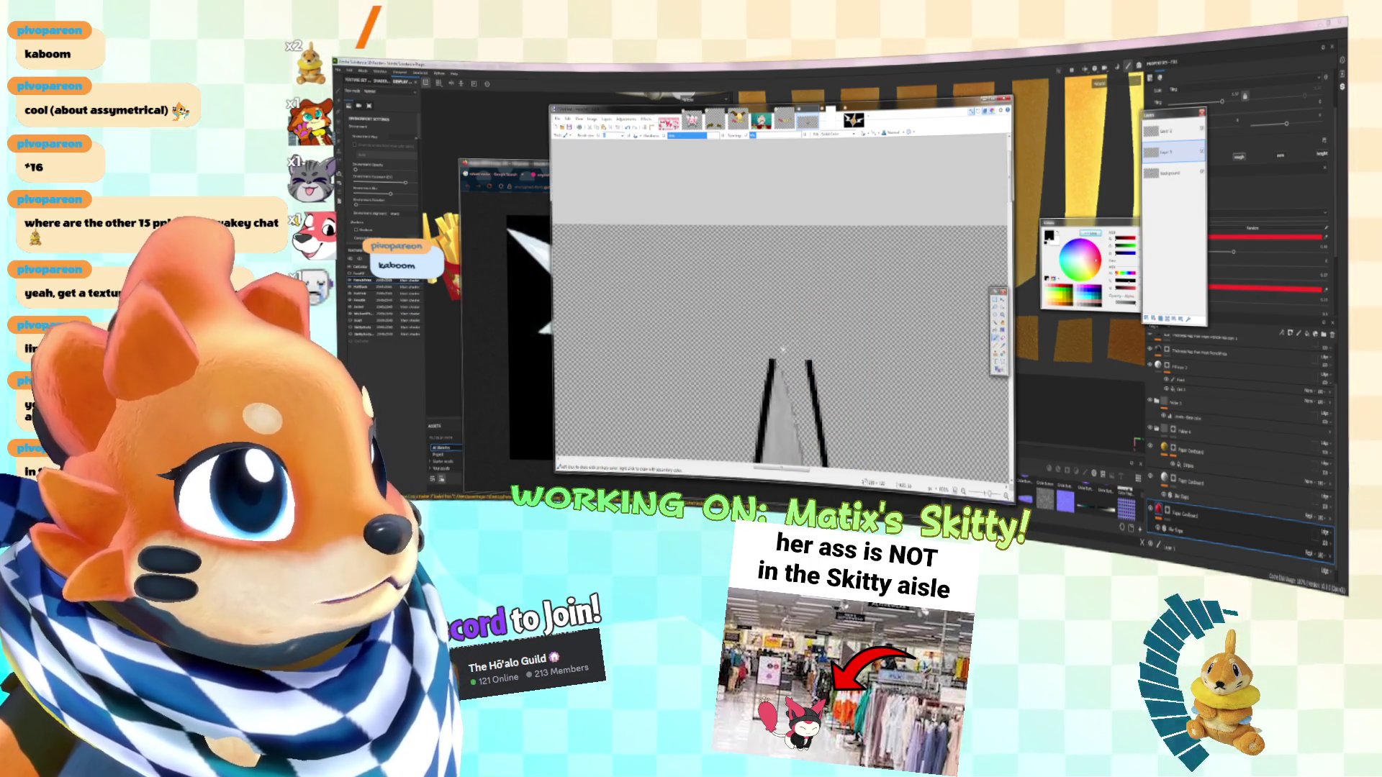
key(o)
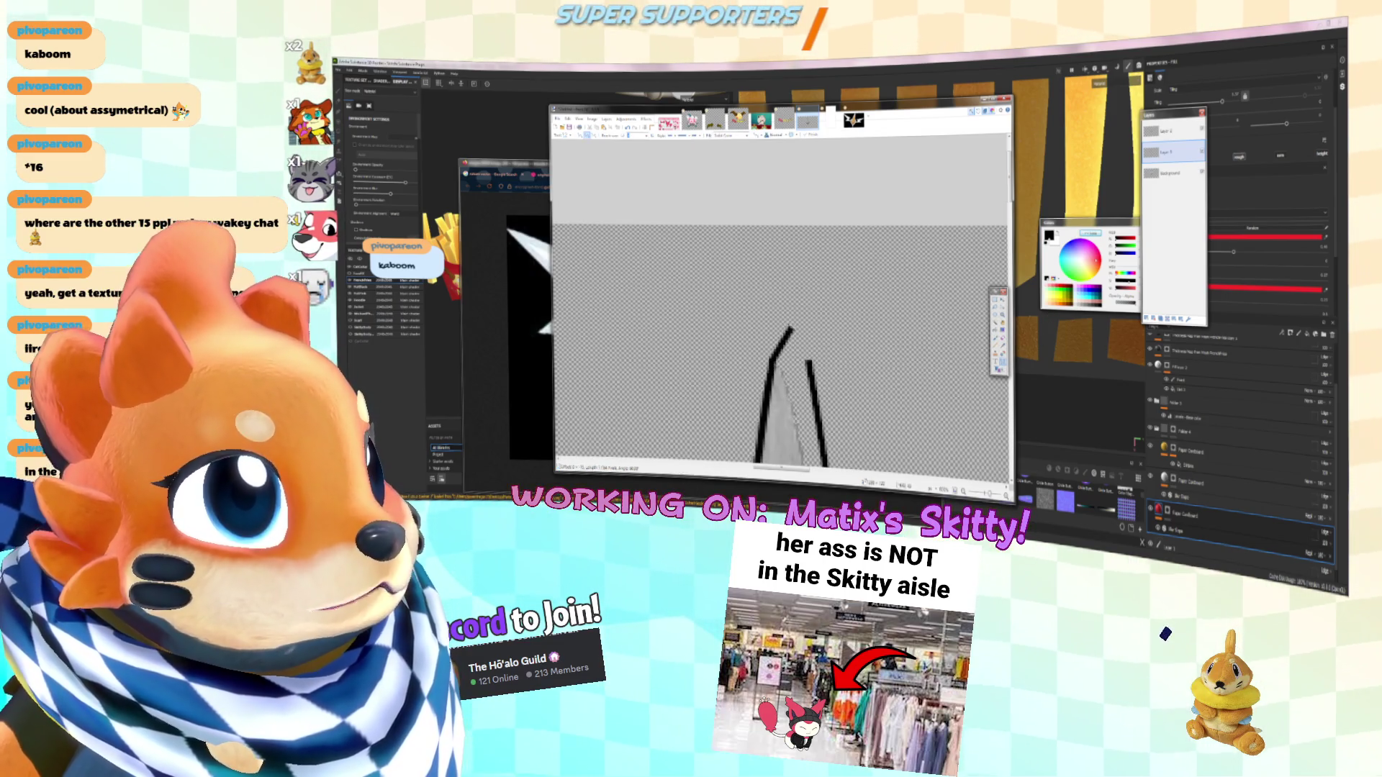
drag(772, 356, 785, 302)
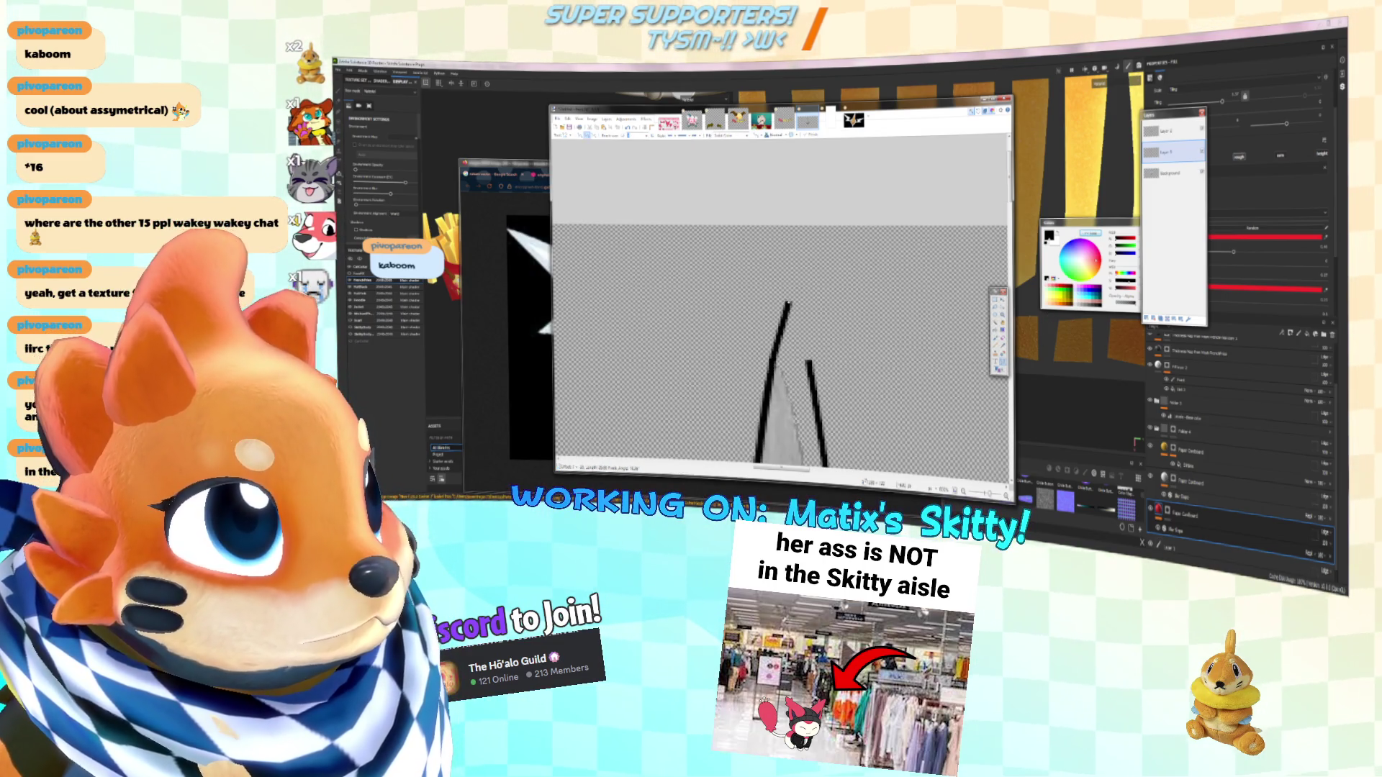
drag(808, 362, 792, 299)
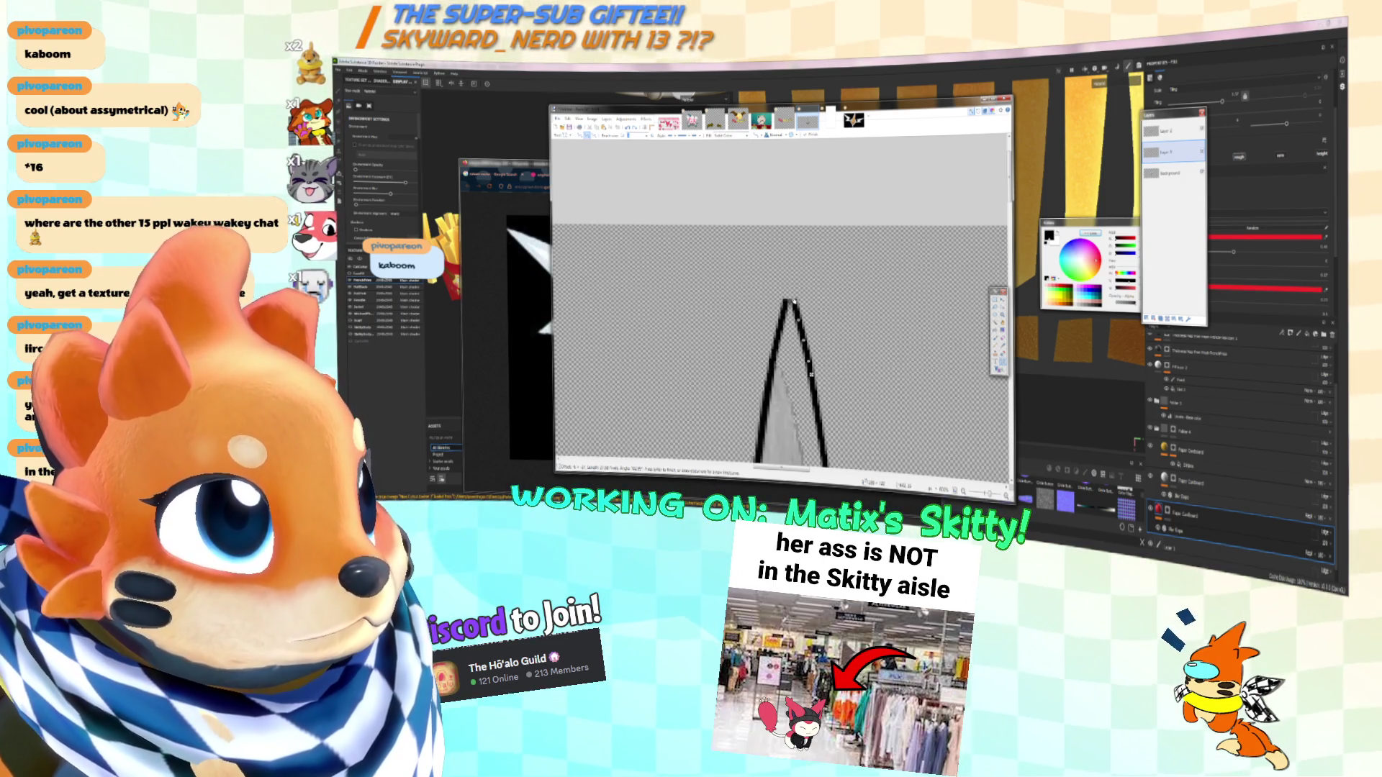
ctrl+scroll(811, 374, up, 1)
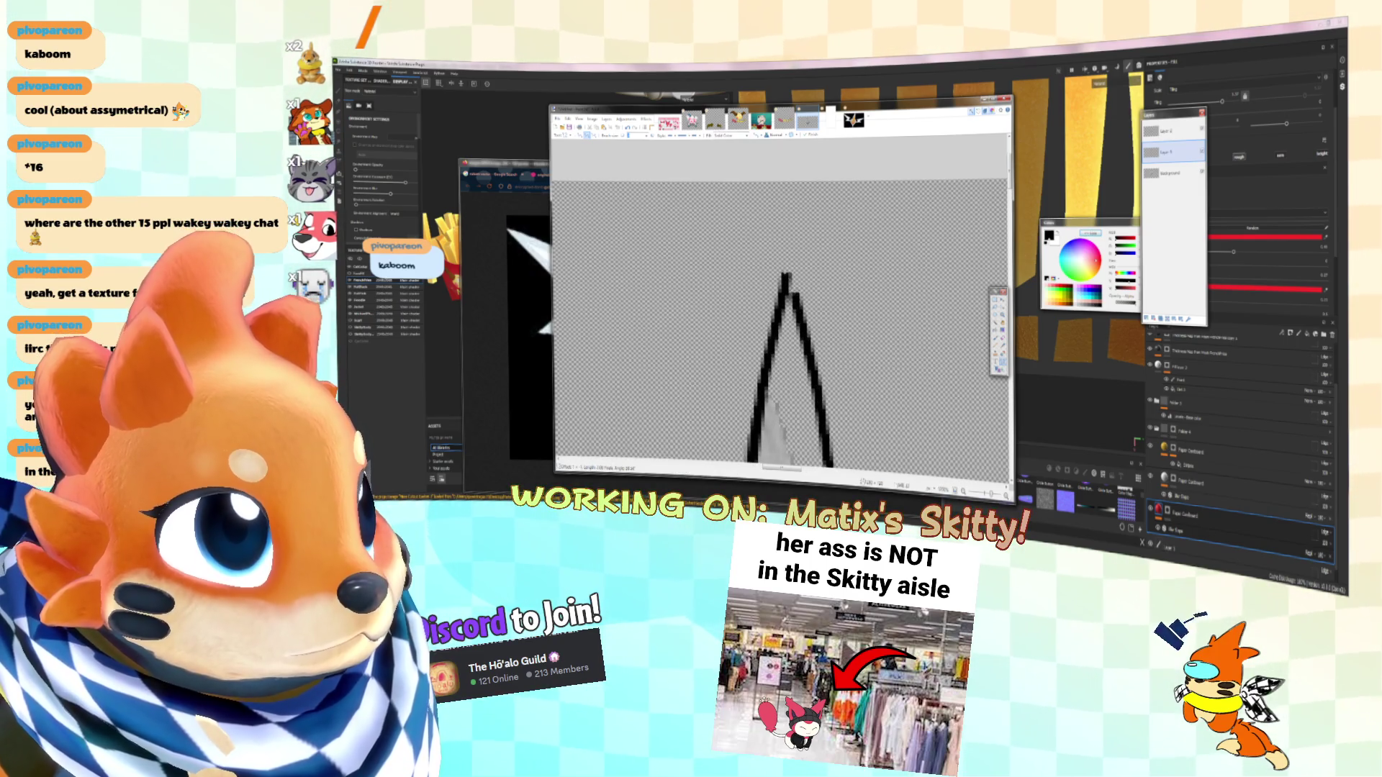
drag(785, 274, 788, 293)
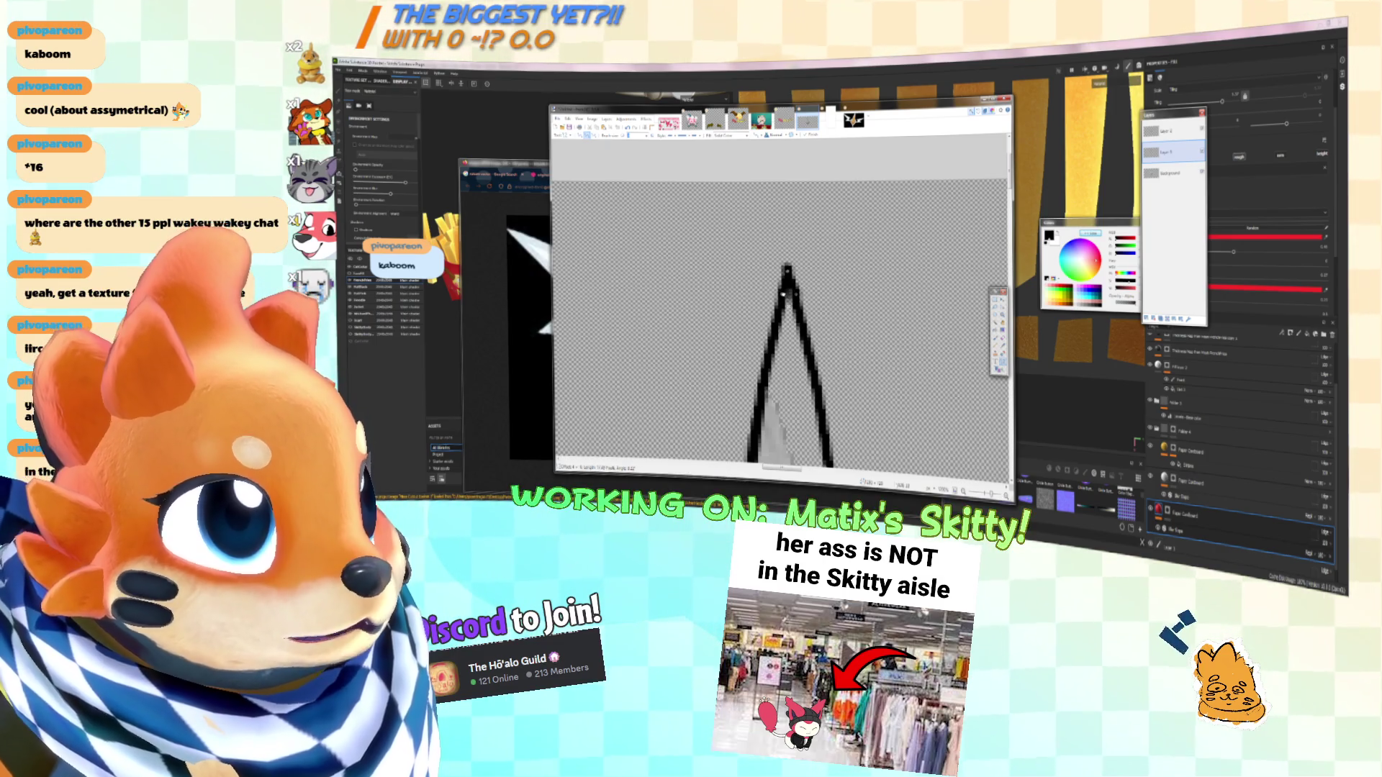
ctrl+scroll(784, 295, down, 4)
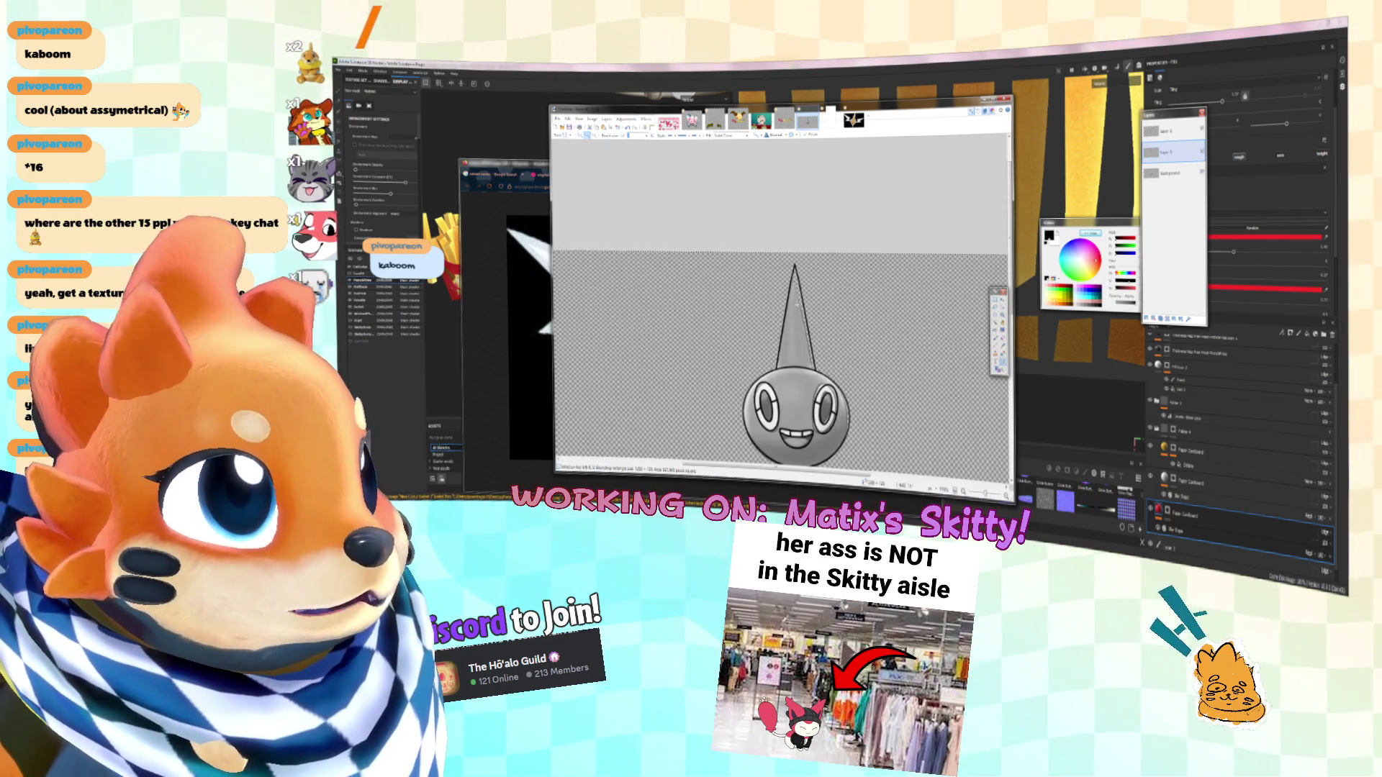
Hide Layer 1's grey shading and delete Layer 2
ctrl+scroll(784, 303, up, 2)
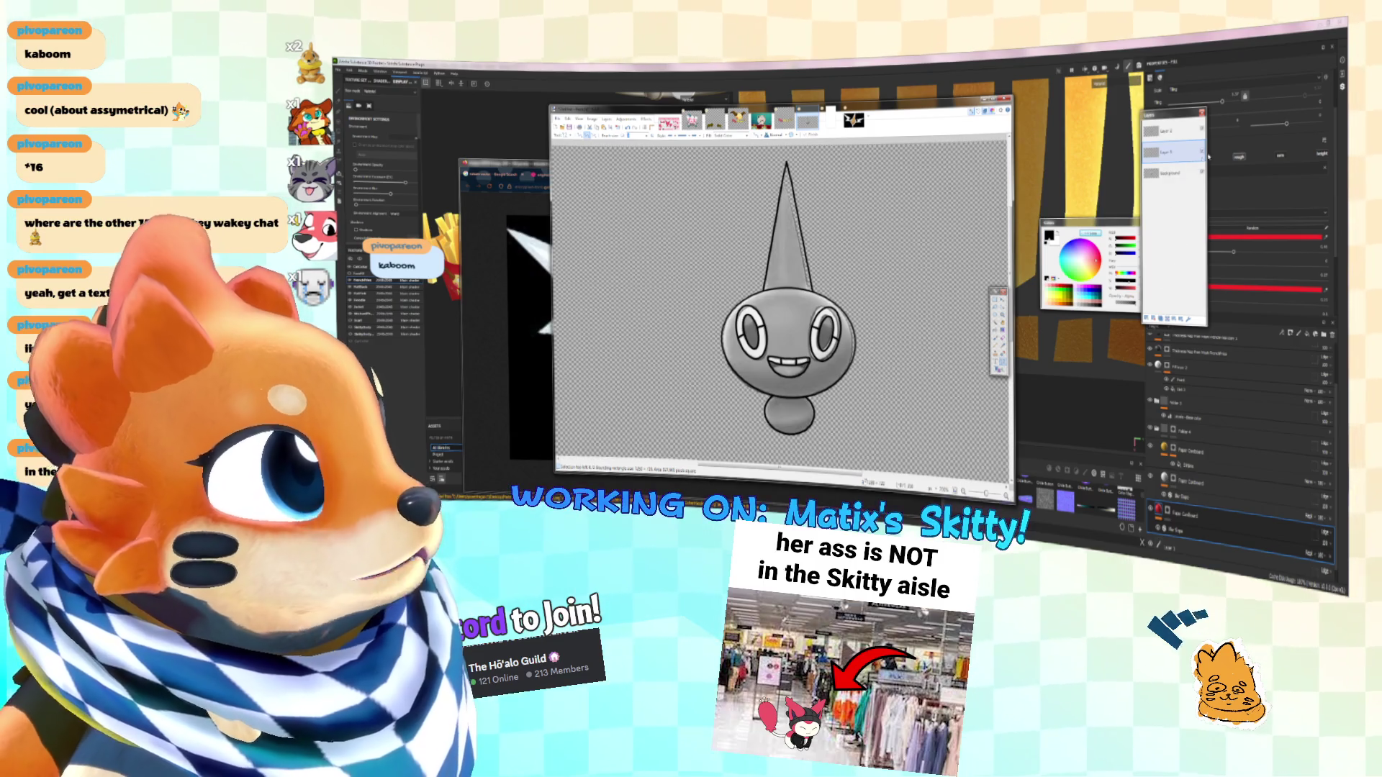
click(1201, 152)
click(1166, 131)
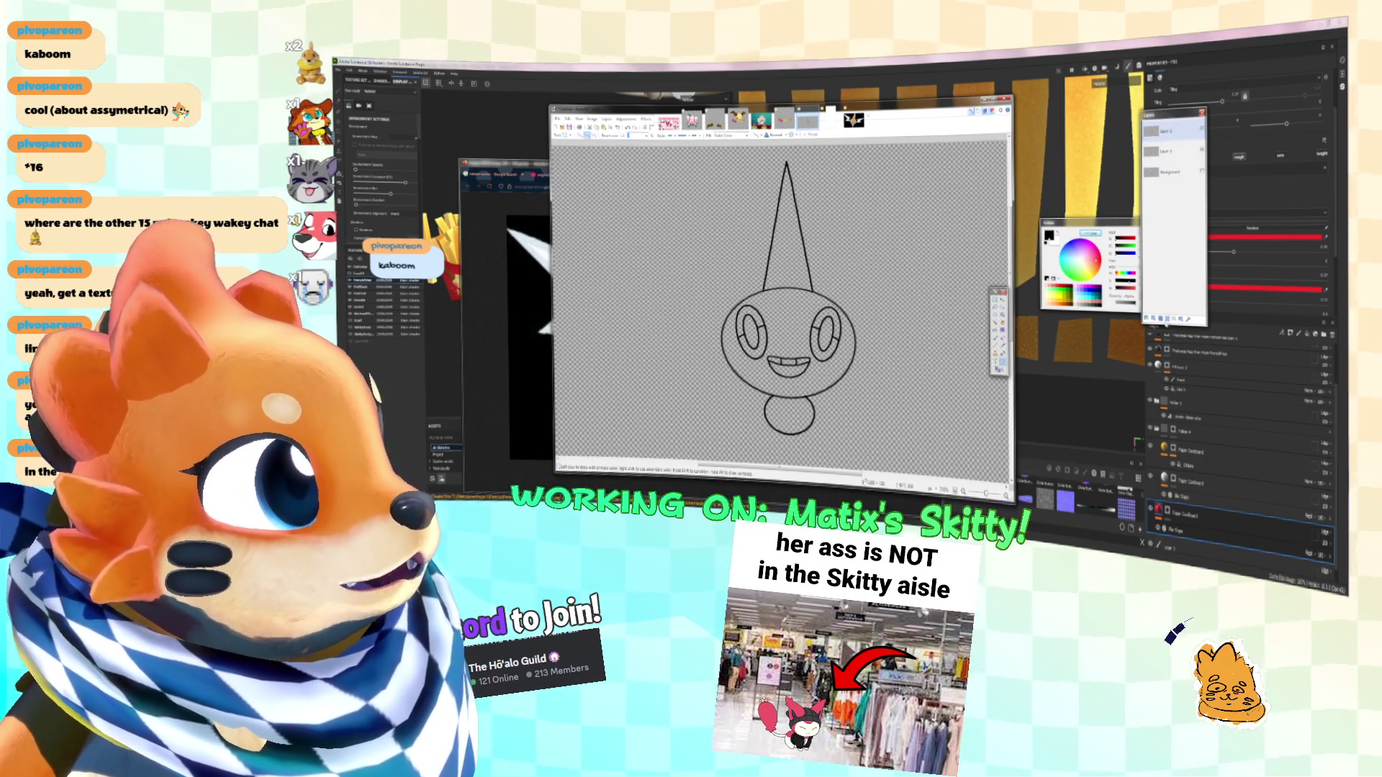
key(ctrl+shift+Delete)
ctrl+scroll(785, 302, up, 2)
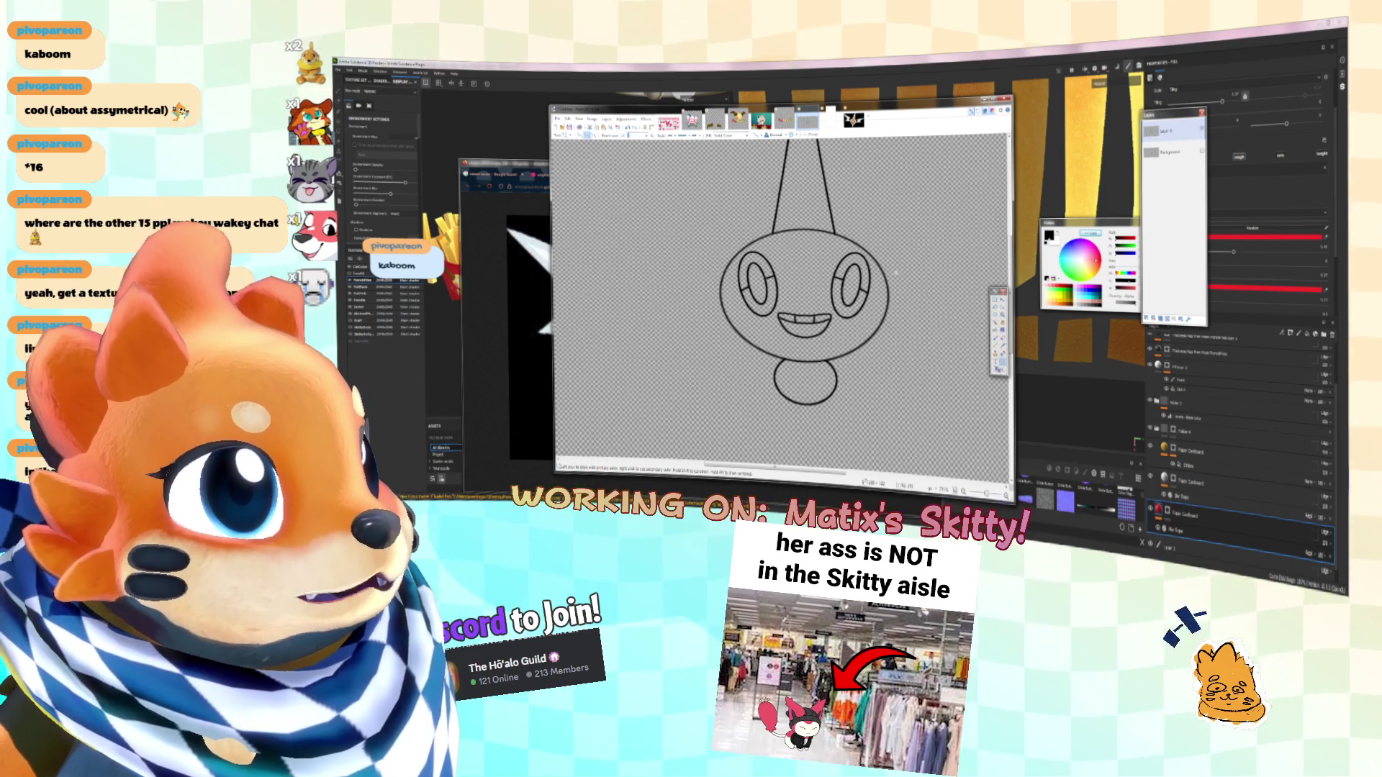
ctrl+scroll(817, 306, up, 2)
ctrl+scroll(810, 303, down, 3)
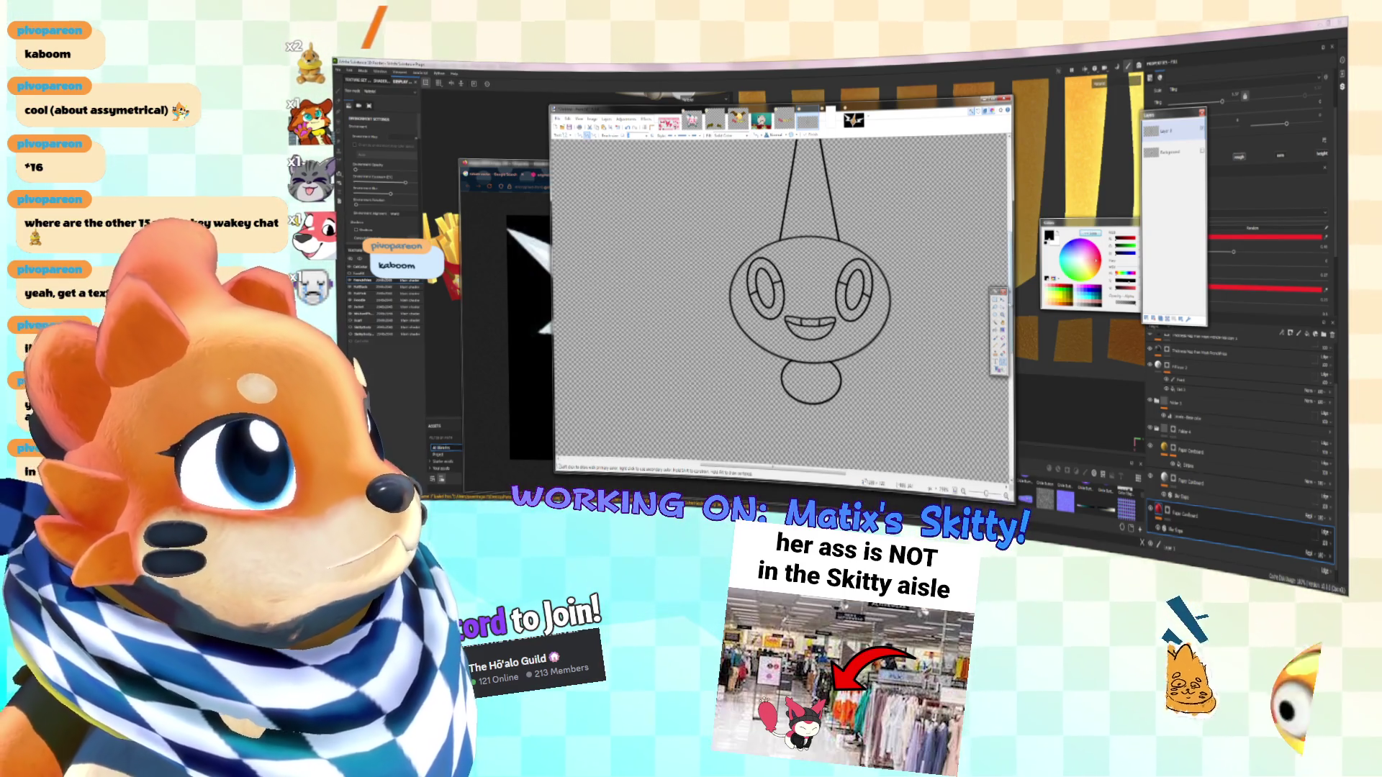
Paint Bucket the head, spike, eye rings and mouth white, redoing a mistaken eye-ring fill
click(995, 328)
click(827, 259)
click(804, 206)
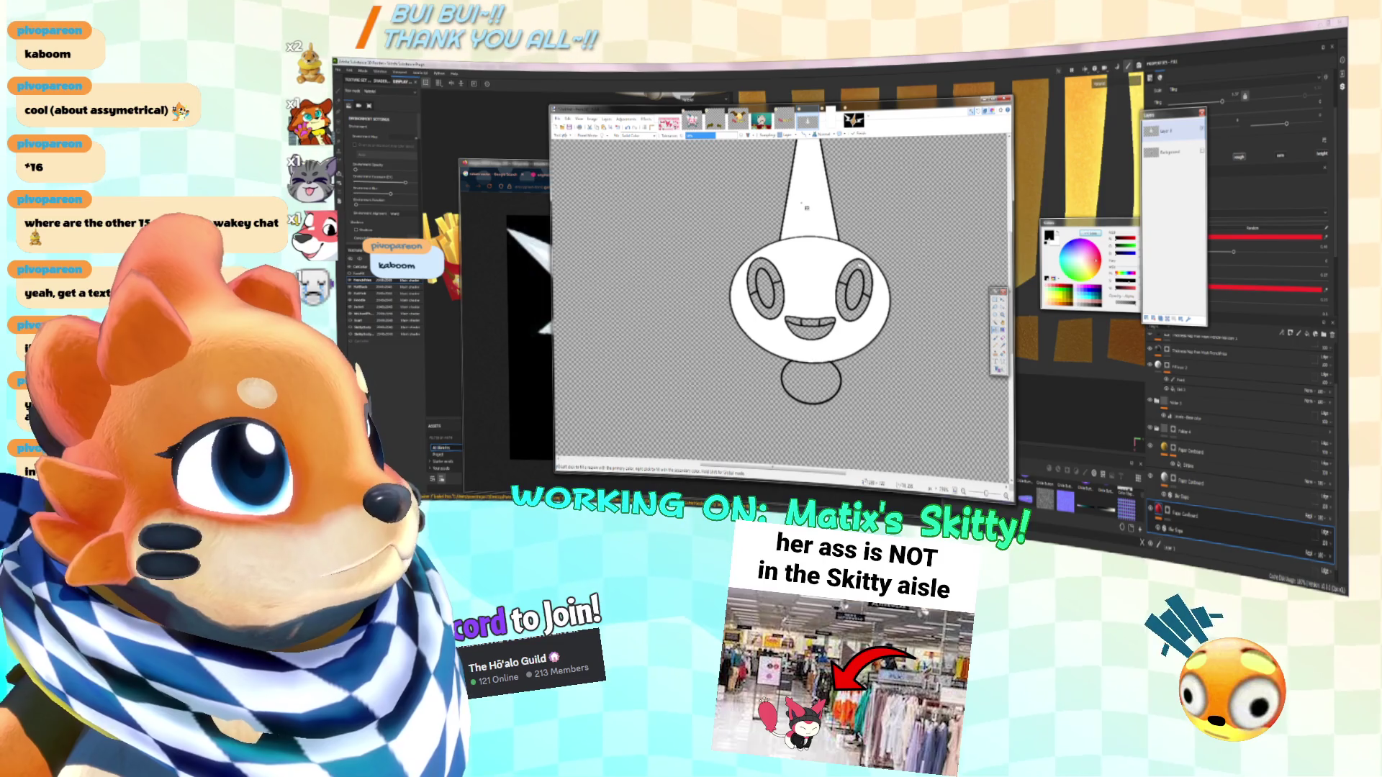
click(858, 270)
click(850, 319)
click(752, 280)
key(ctrl+z)
click(767, 309)
click(762, 268)
click(819, 336)
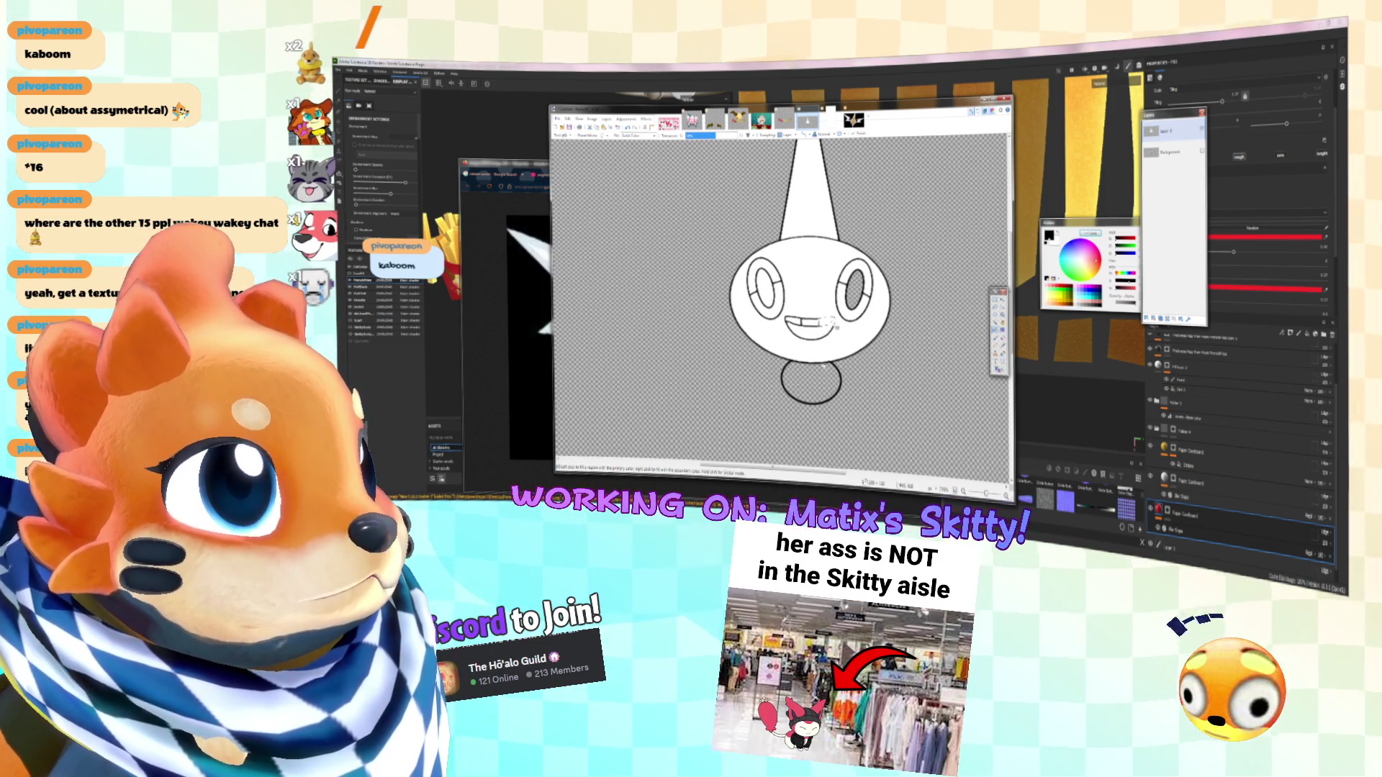
click(821, 374)
key(ctrl+z)
Undo the piecemeal fills, then add a new layer and fill the whole figure white
ctrl+scroll(835, 360, up, 2)
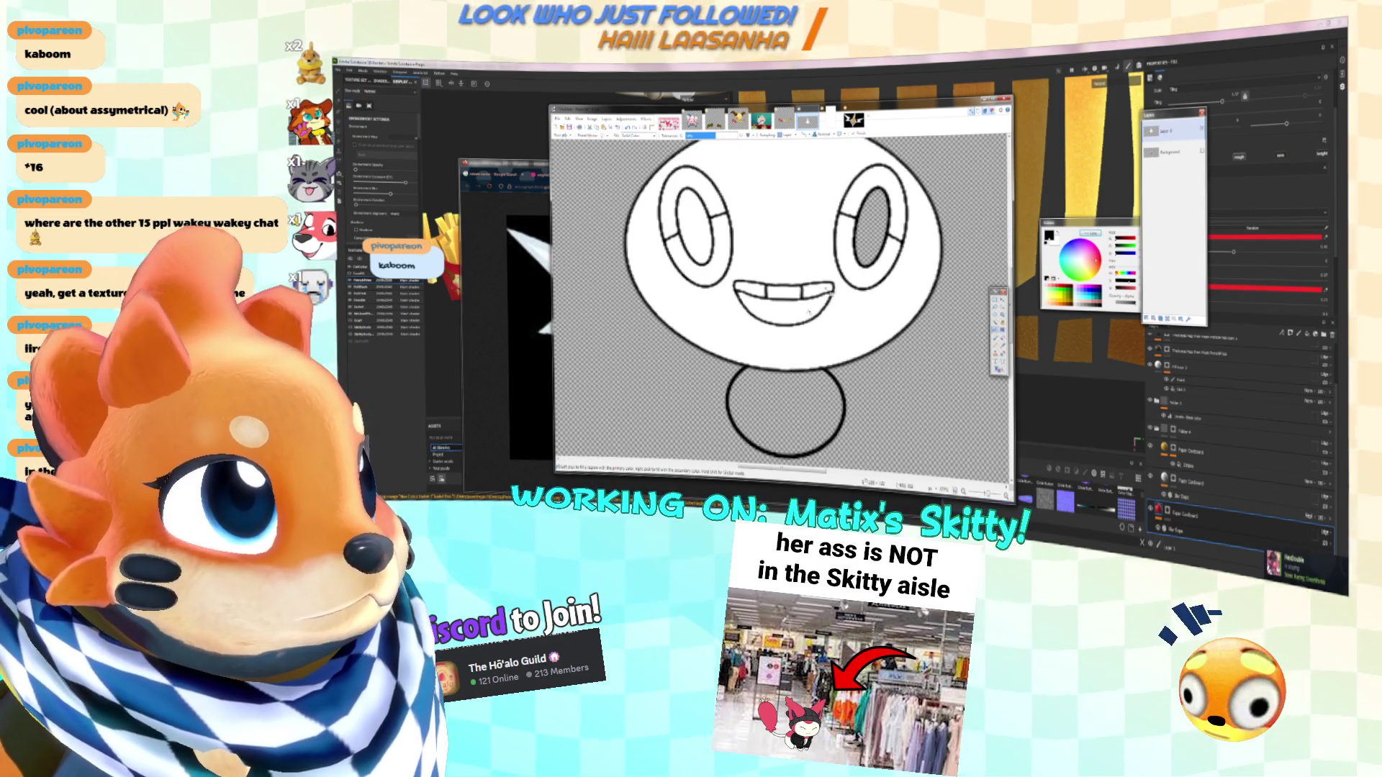
click(785, 410)
ctrl+scroll(803, 324, down, 3)
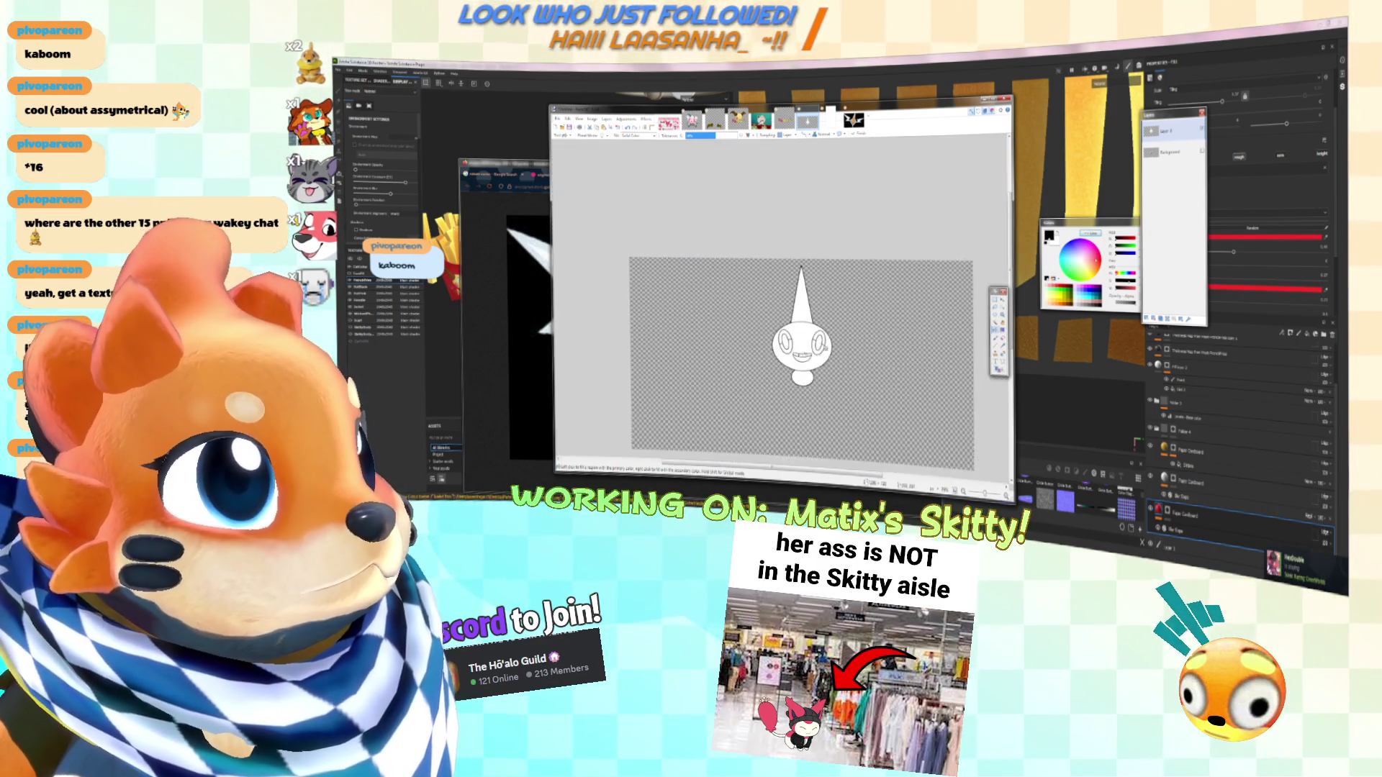
ctrl+scroll(827, 348, up, 4)
ctrl+scroll(834, 326, down, 2)
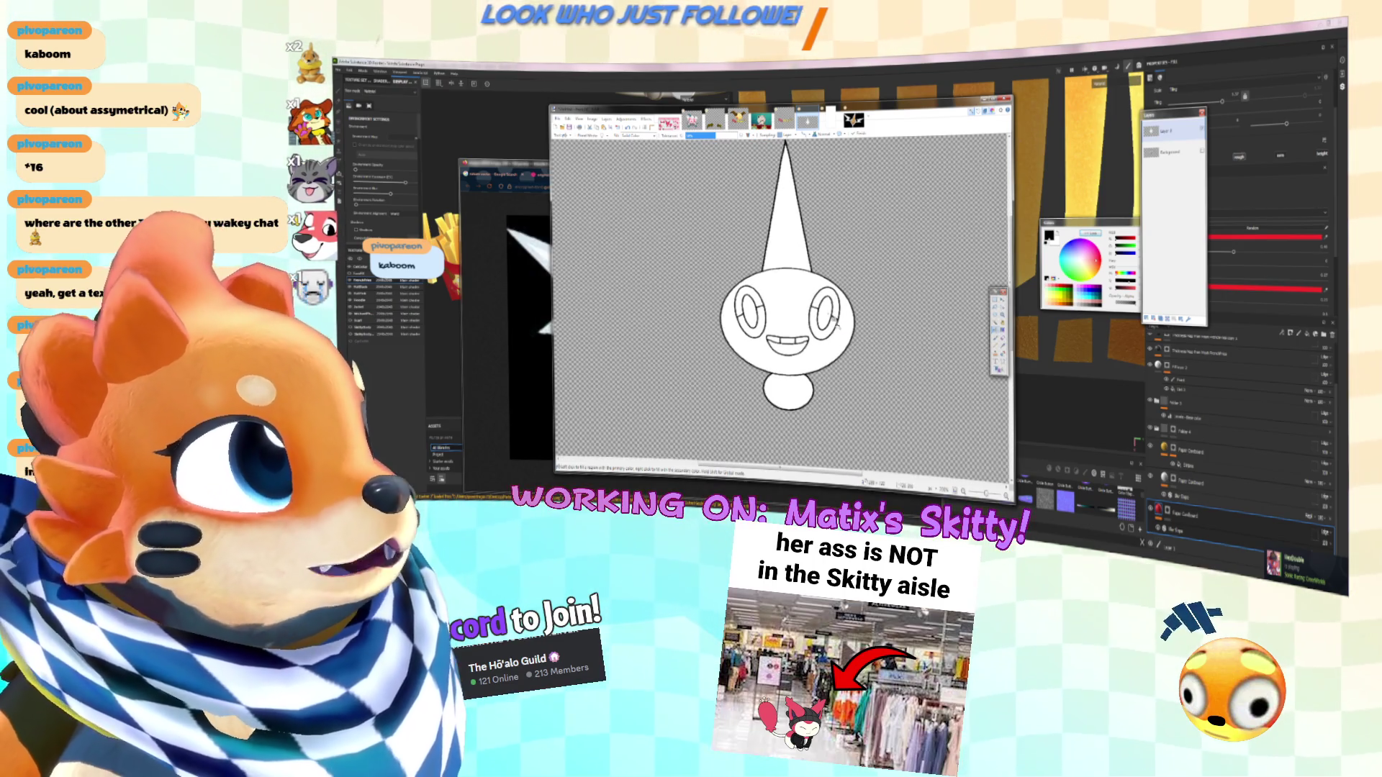
key(ctrl+z)
key(ctrl+z)
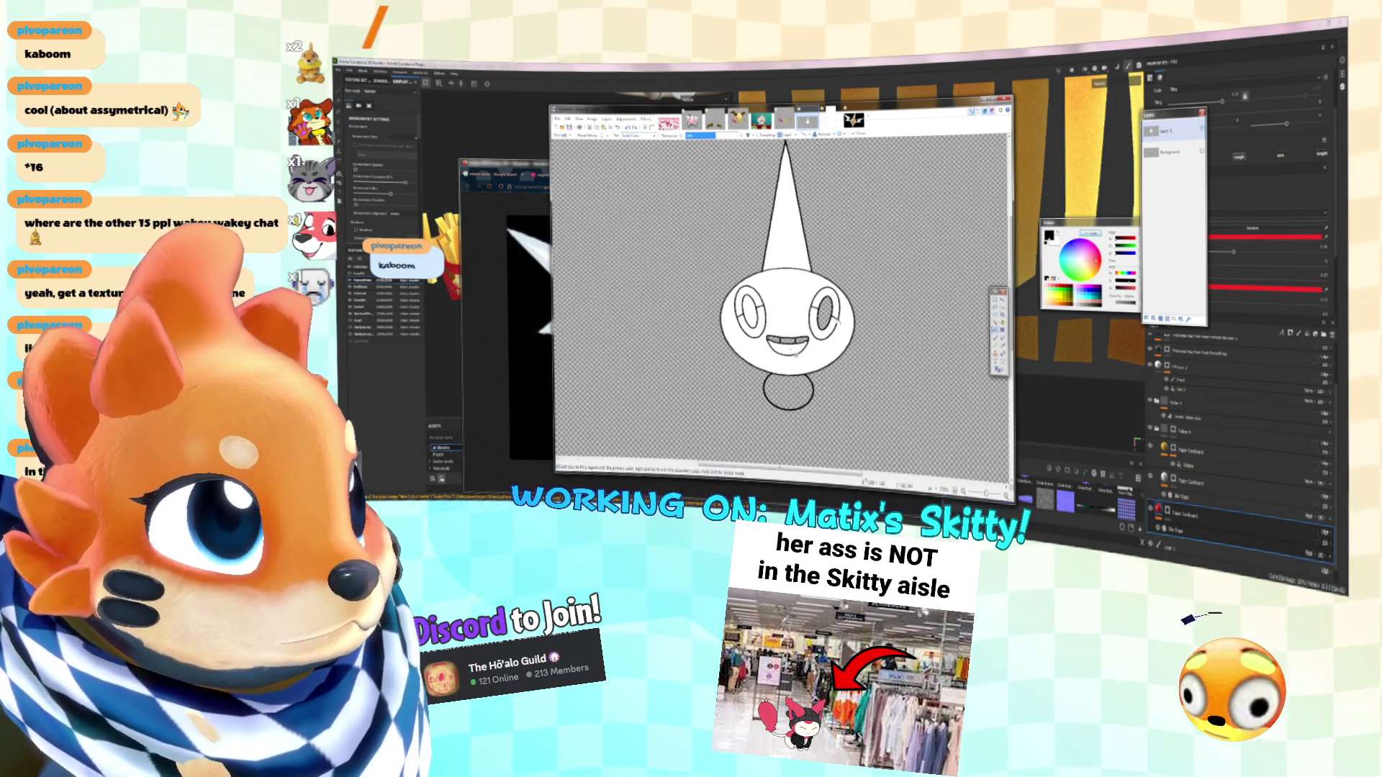
key(ctrl+z)
key(ctrl+z)
key(ctrl+z)
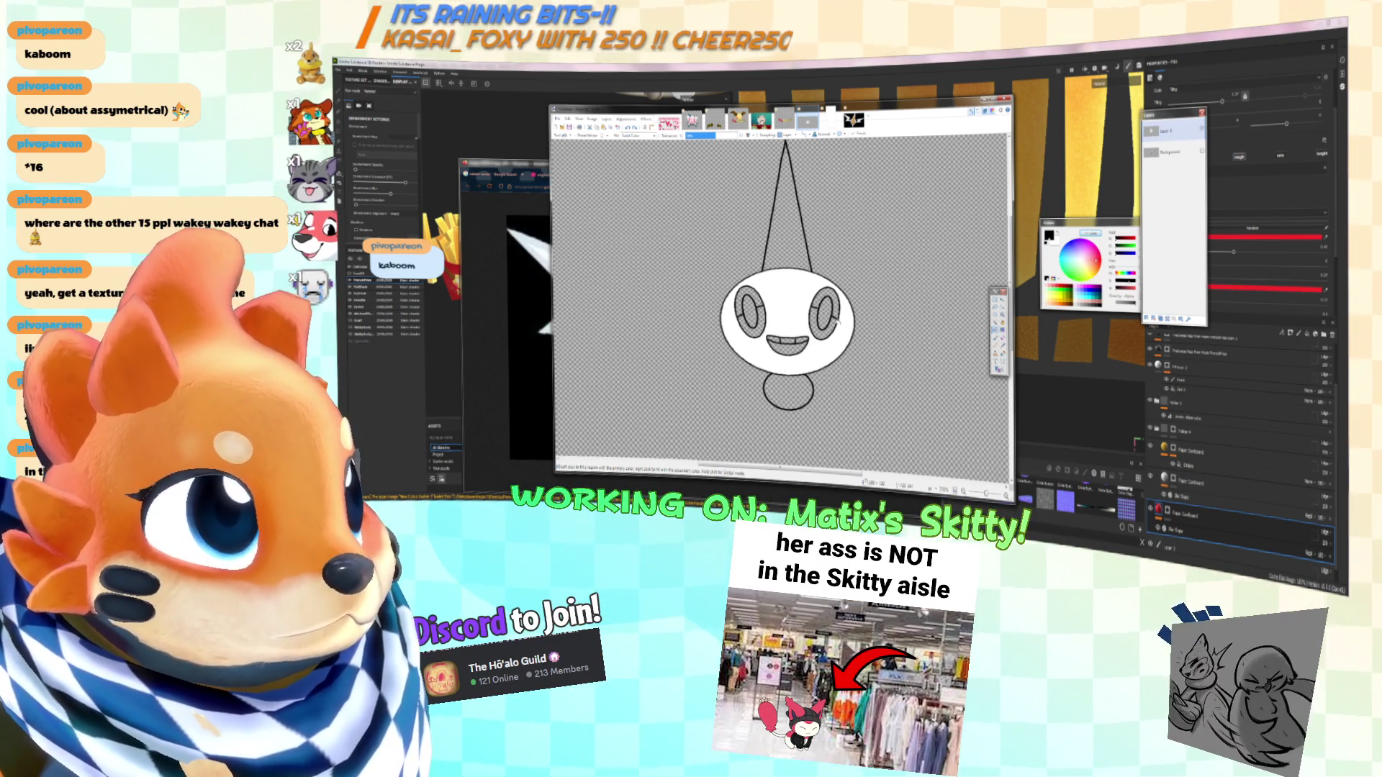
key(ctrl+z)
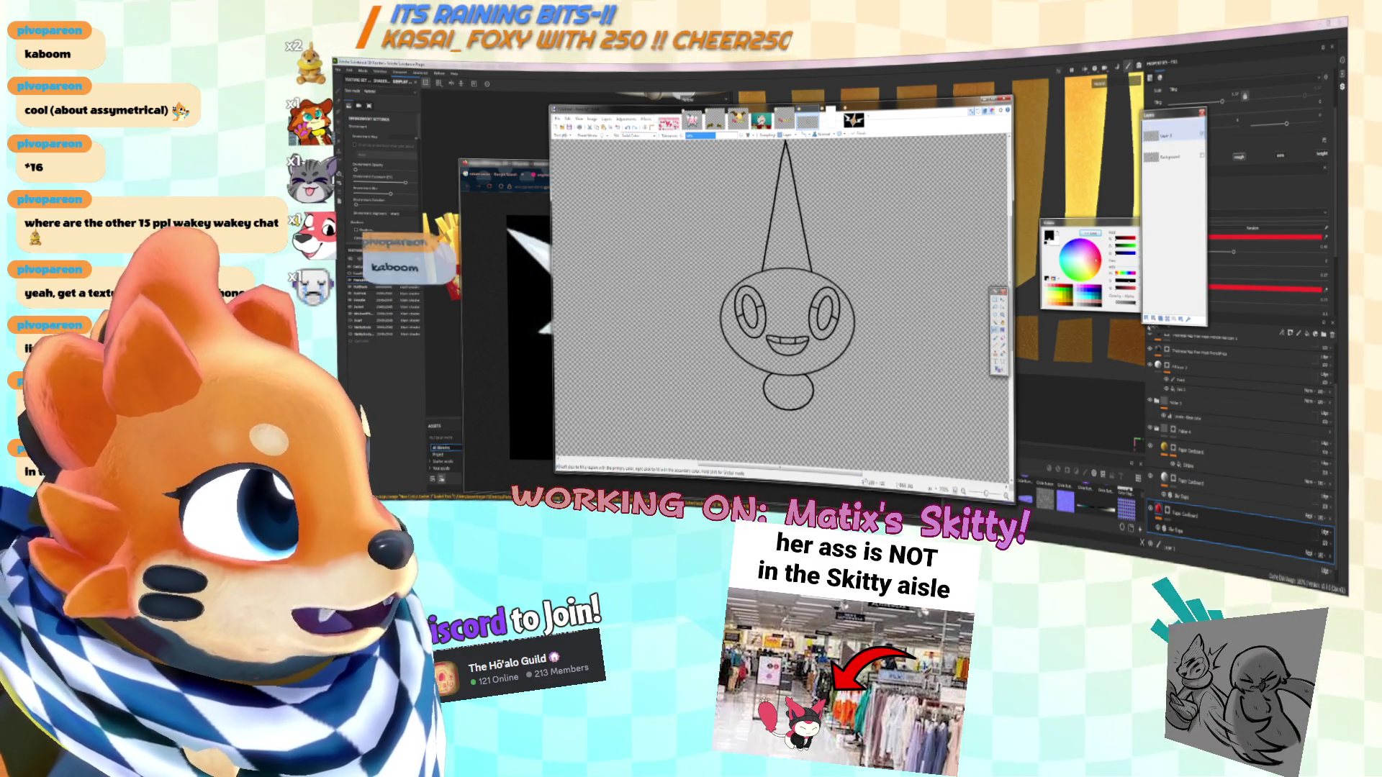
key(ctrl+shift+n)
key(BackSpace)
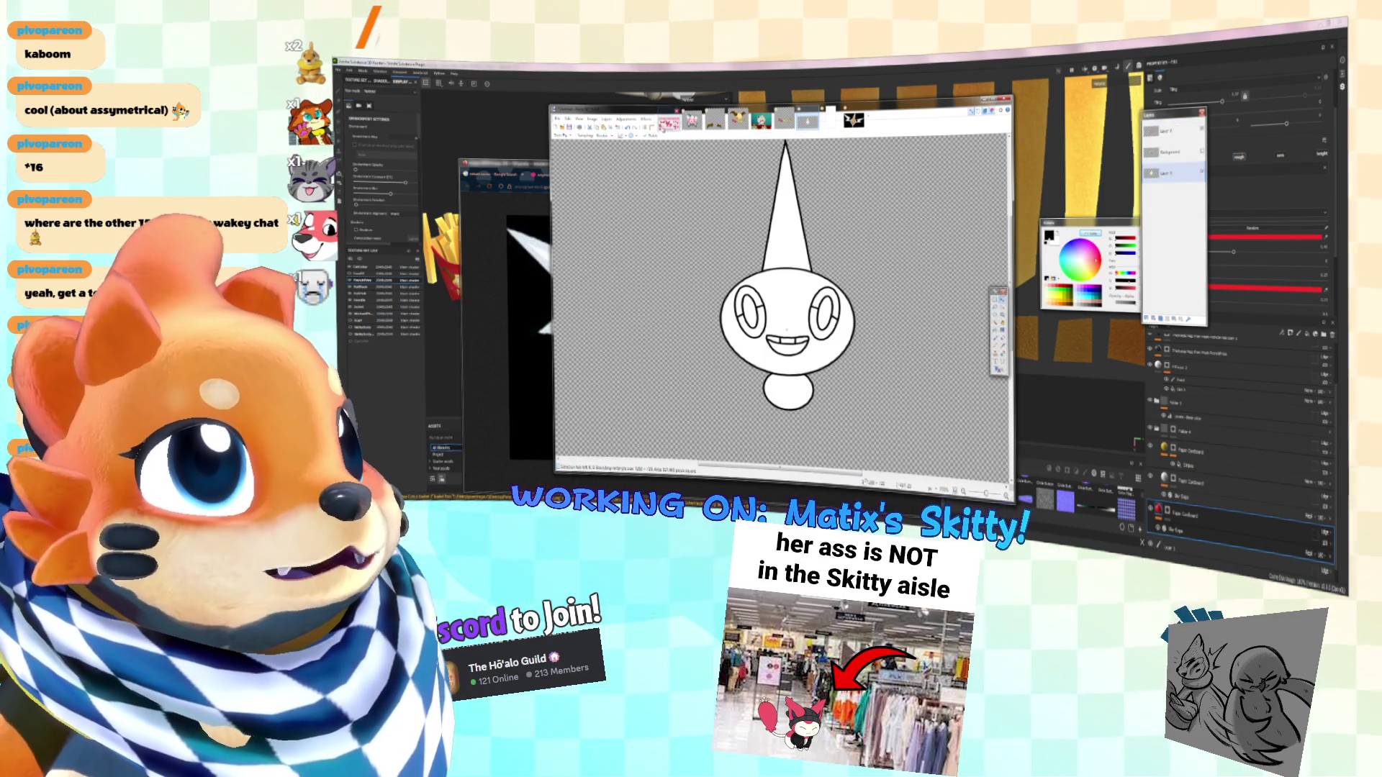
Raise lightness in Hue/Saturation so the fill turns white
click(646, 120)
mouse_move(626, 119)
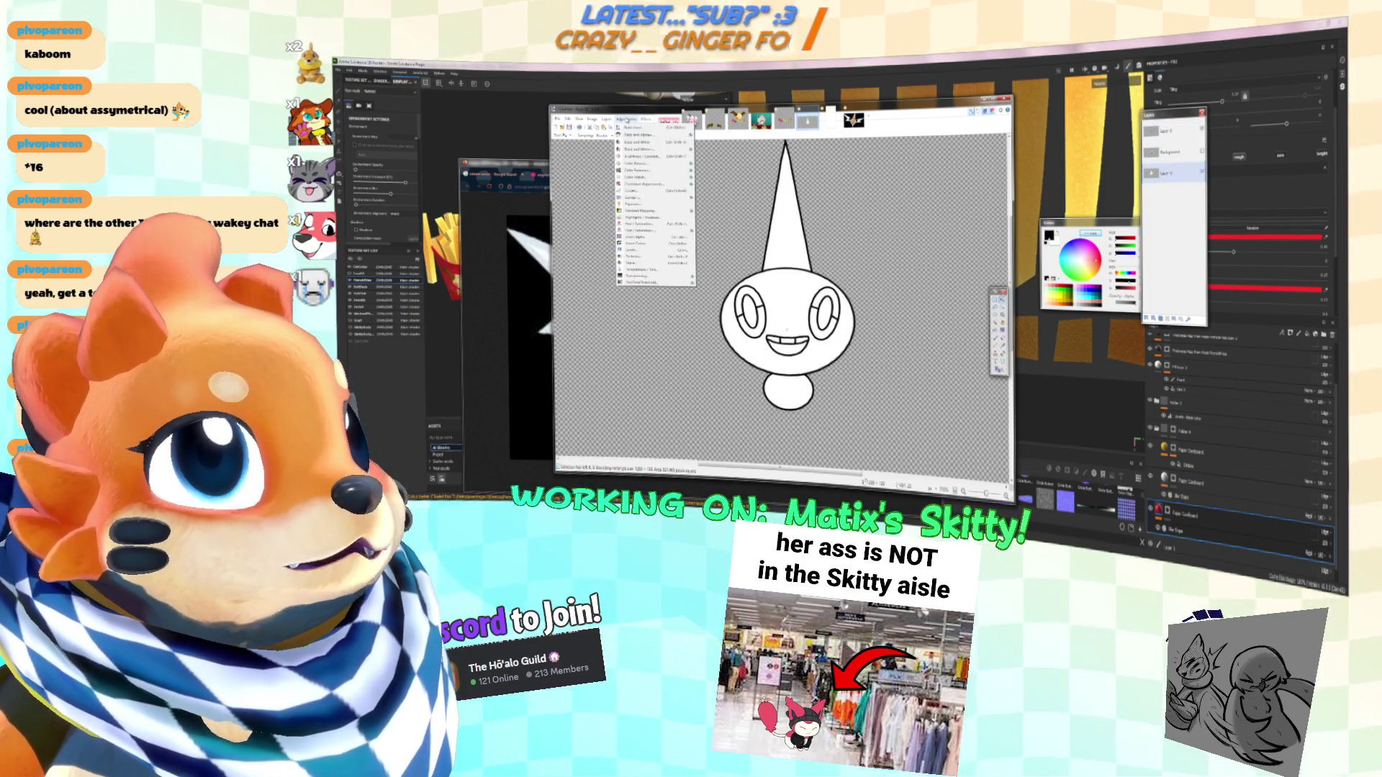
click(637, 225)
drag(780, 301, 800, 297)
click(792, 310)
Move Layer 2 above Background and make Layer 3 the working layer
ctrl+scroll(765, 341, up, 3)
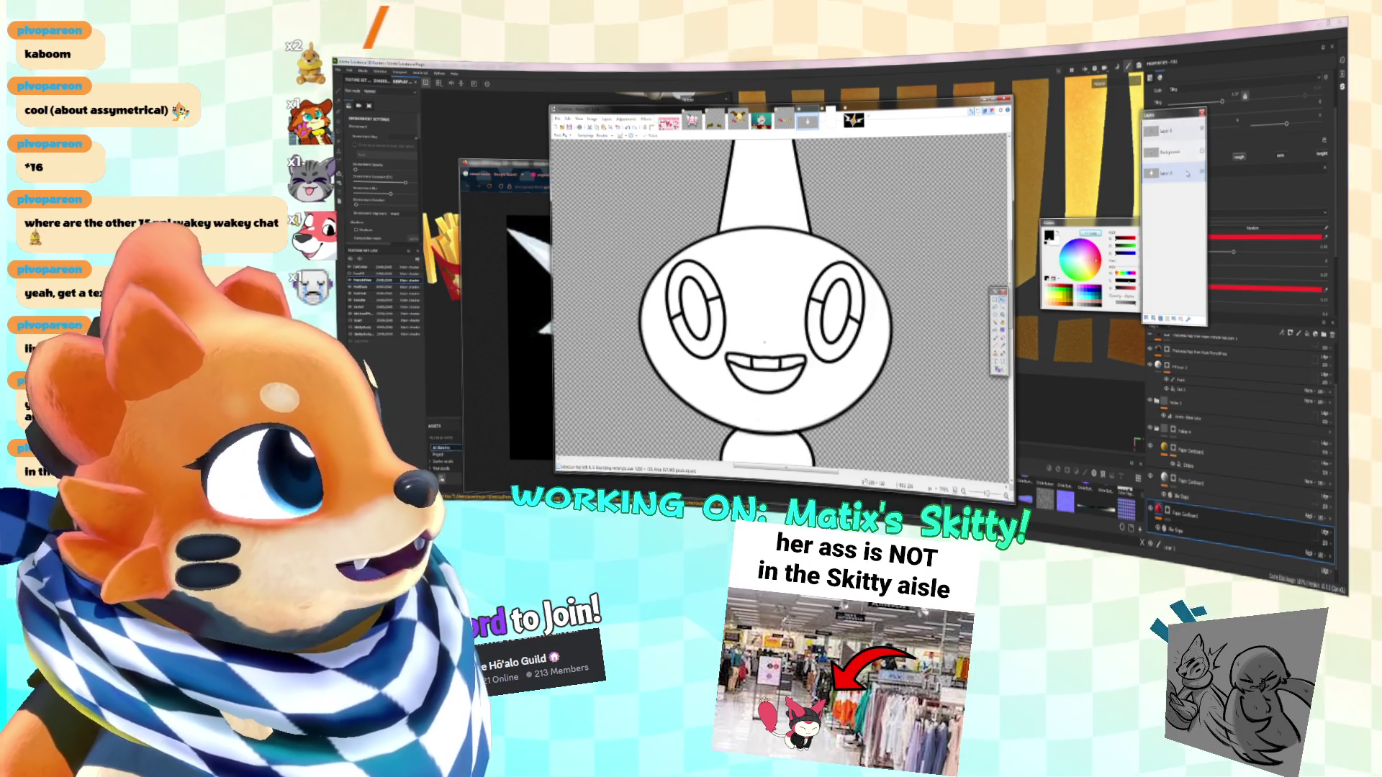
drag(1165, 172, 1188, 136)
ctrl+scroll(781, 302, down, 3)
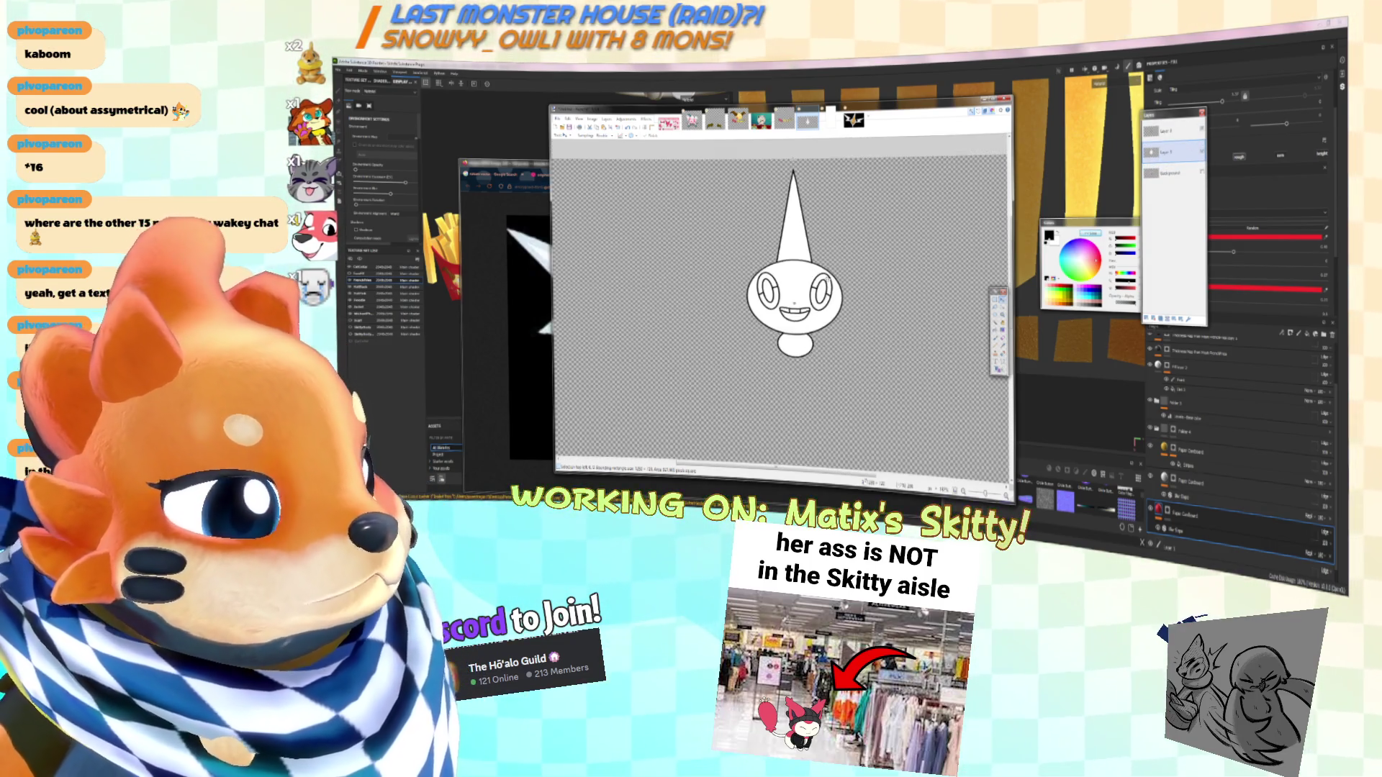
click(1169, 131)
ctrl+scroll(792, 317, up, 3)
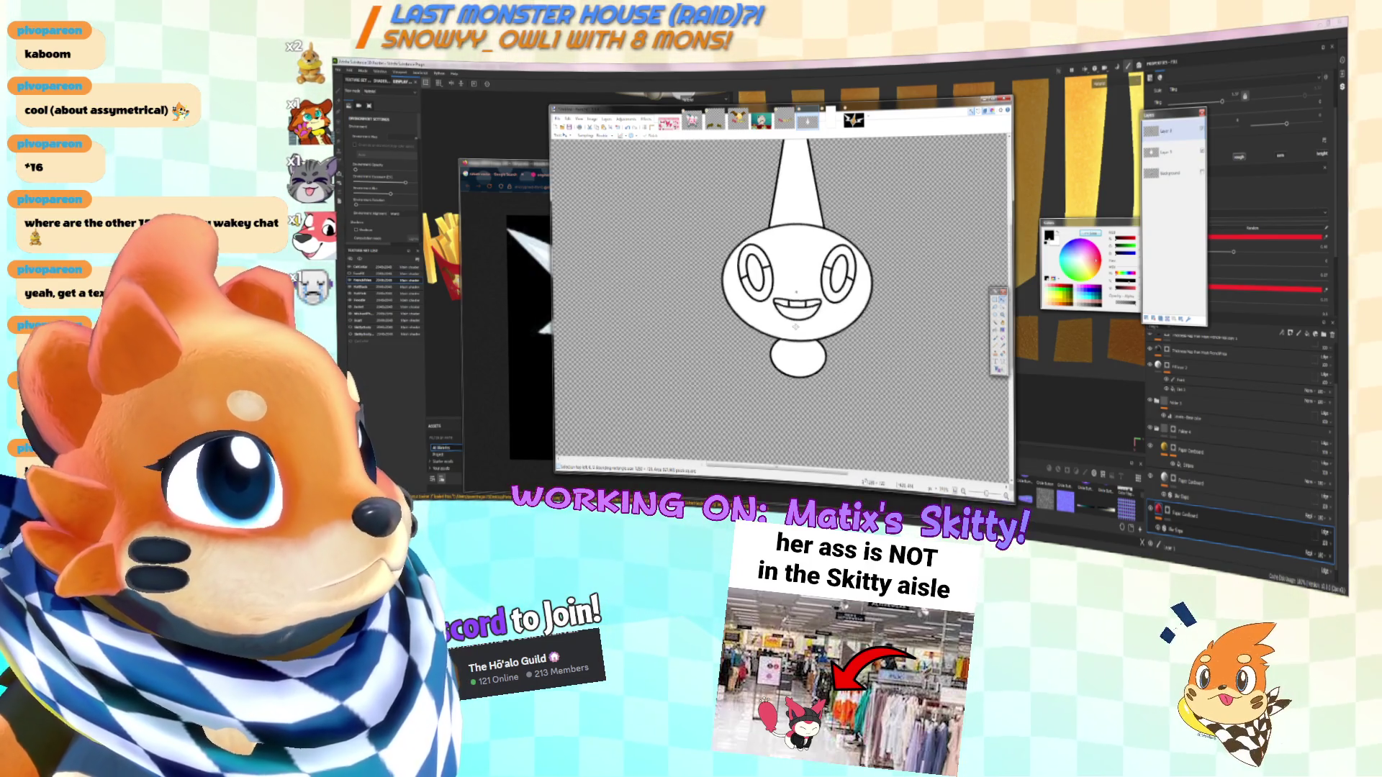
ctrl+scroll(781, 302, down, 3)
click(1194, 323)
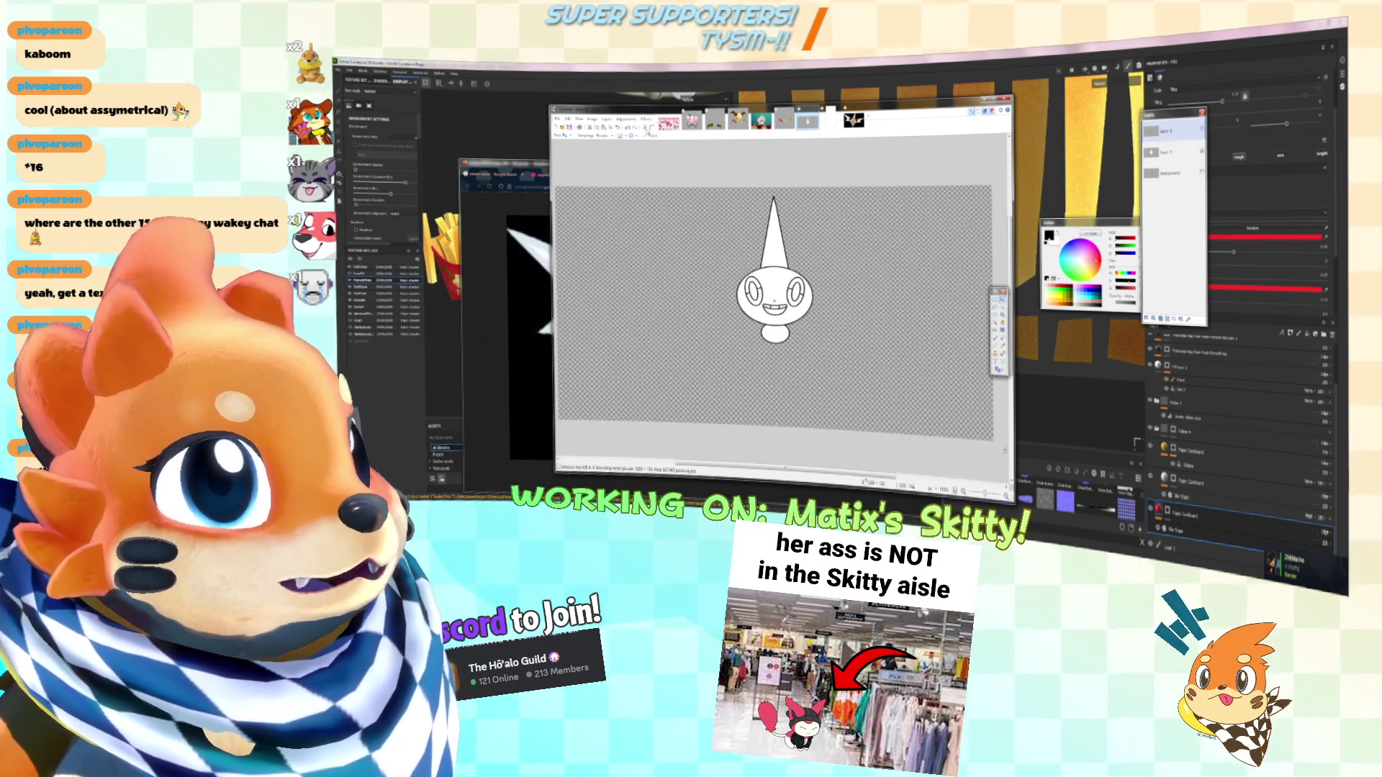
Choose Effects > Object > Outline Object for the drawing
click(645, 123)
mouse_move(684, 205)
click(764, 273)
Adjust the Outline Object width slider and apply a thicker black outline to the drawing
drag(782, 220, 910, 223)
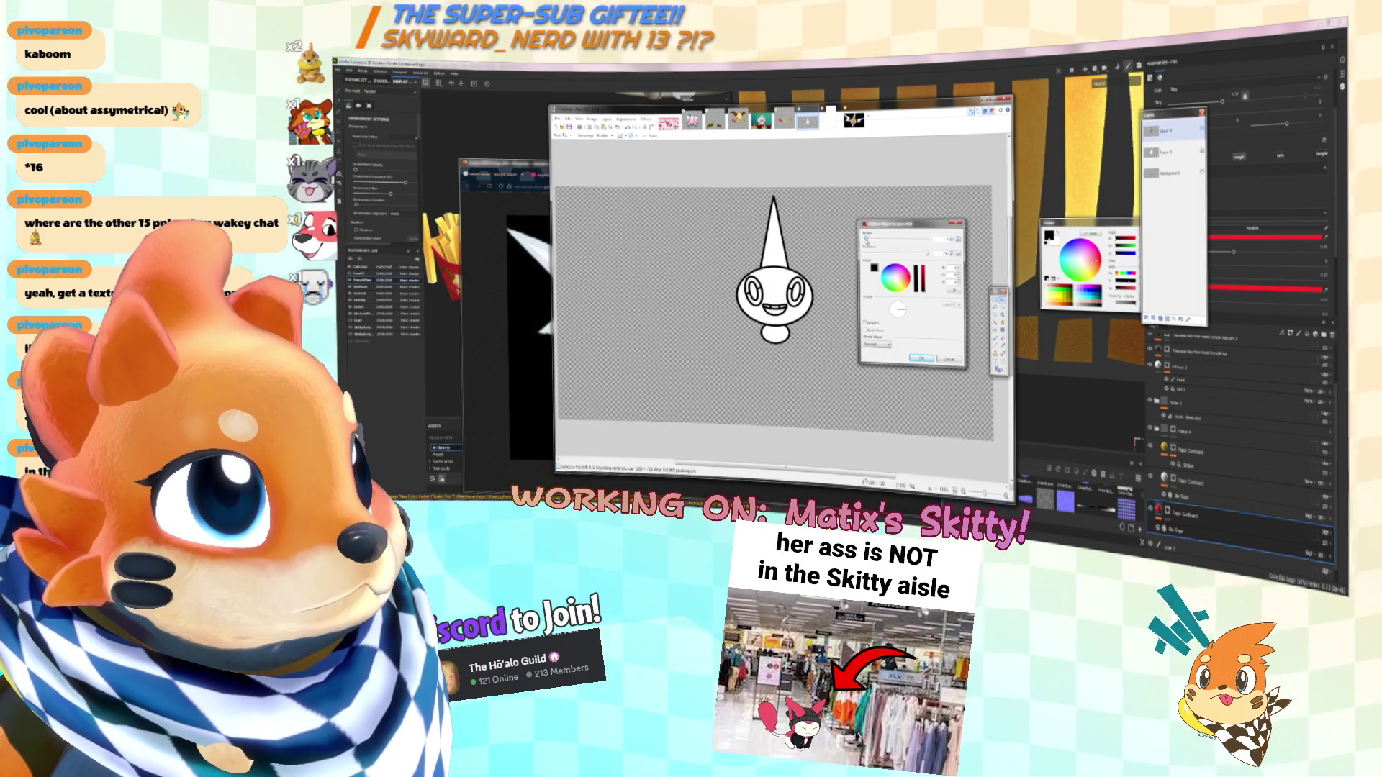
mouse_move(928, 254)
mouse_down()
mouse_move(911, 253)
mouse_move(928, 255)
mouse_up()
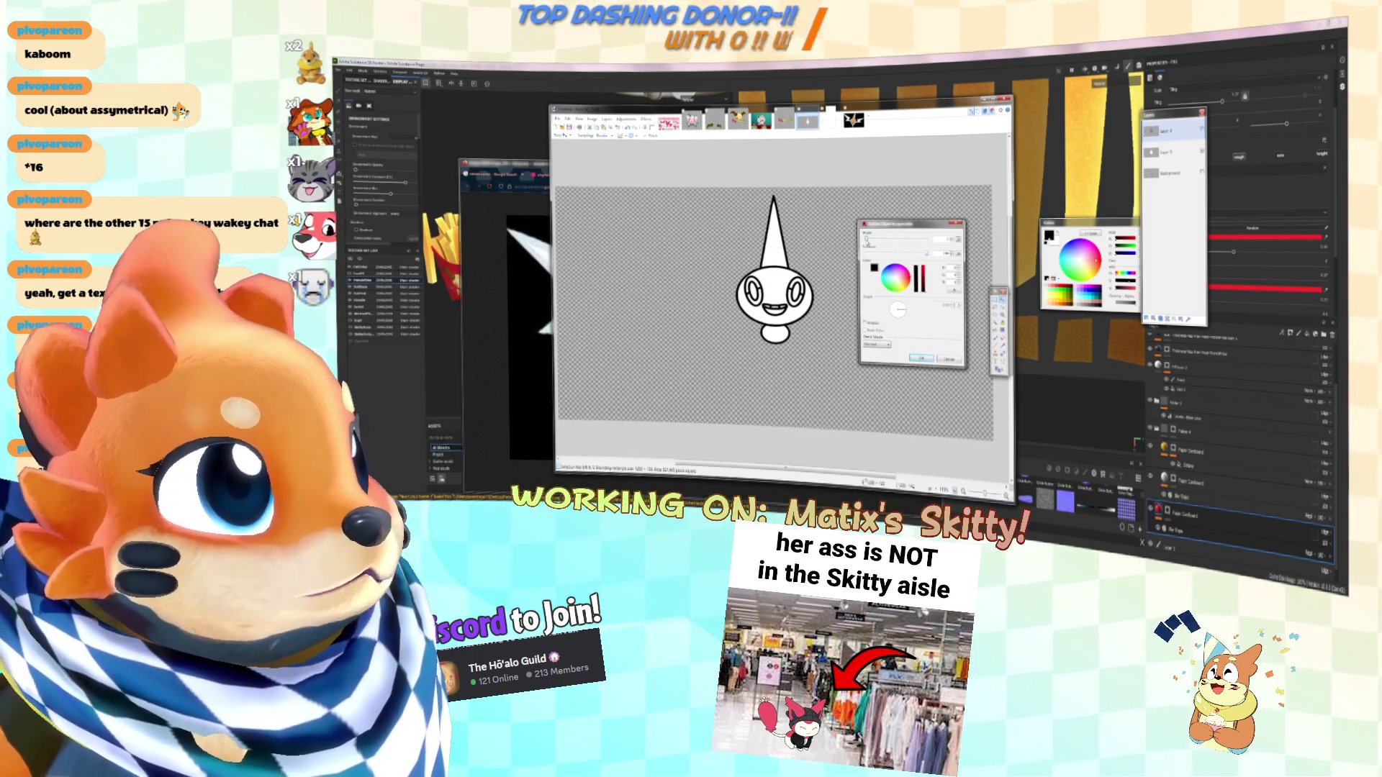
click(920, 358)
ctrl+scroll(920, 360, up, 3)
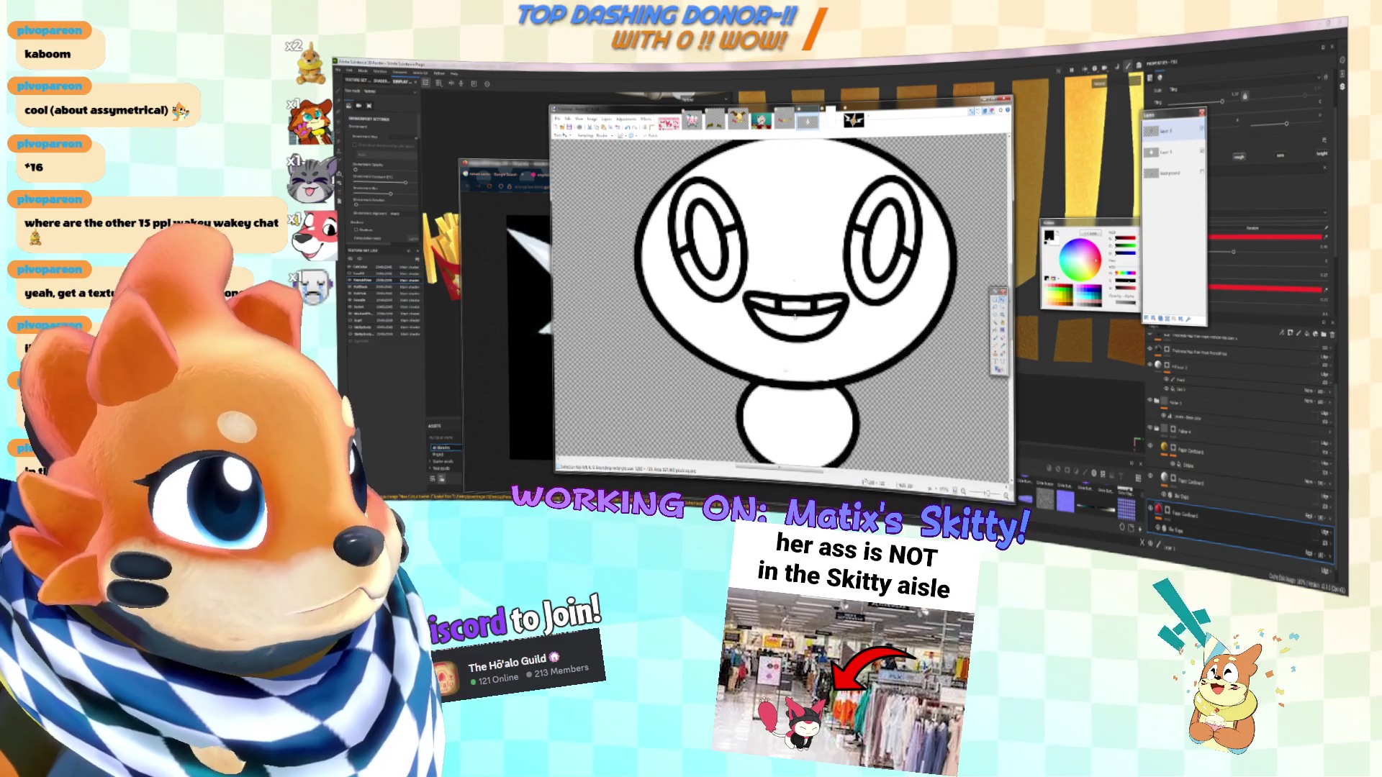
ctrl+scroll(919, 360, down, 3)
ctrl+scroll(781, 315, up, 1)
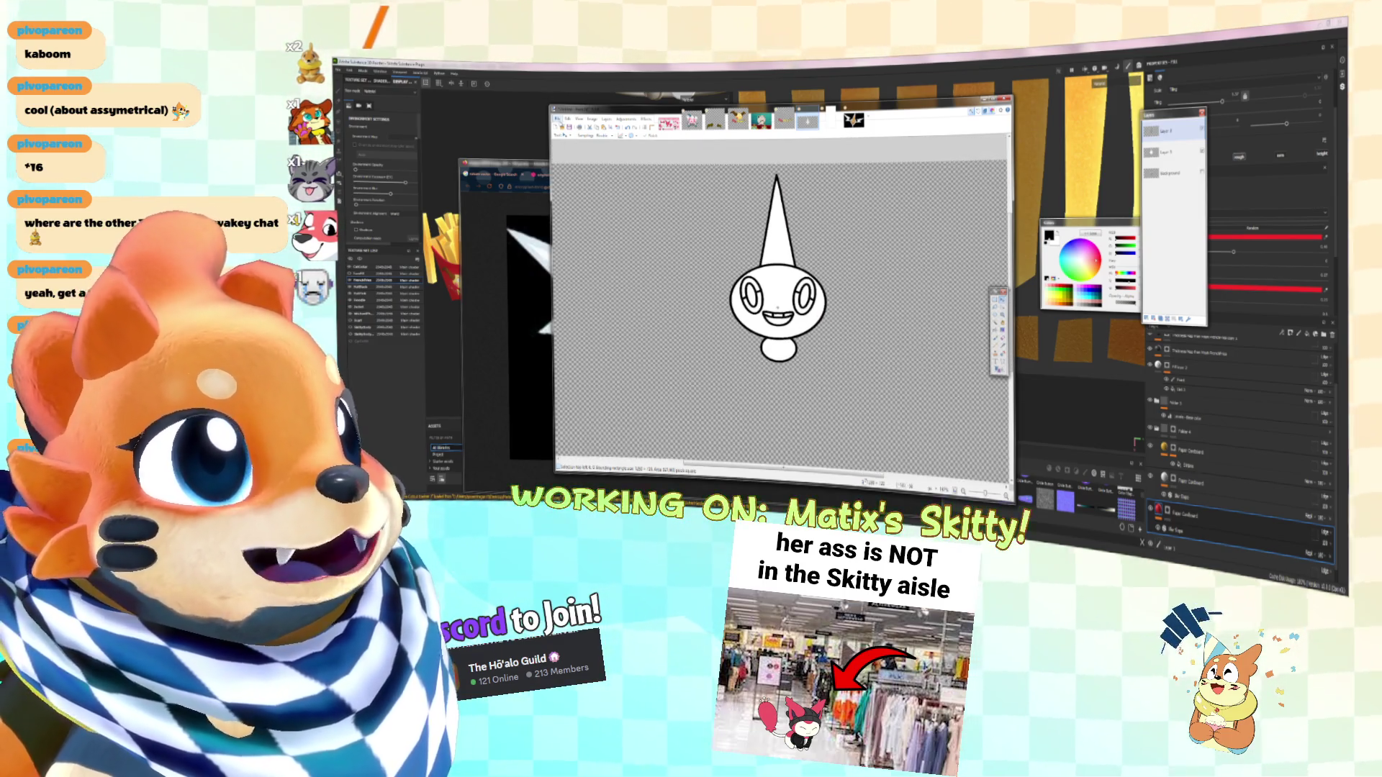
click(587, 164)
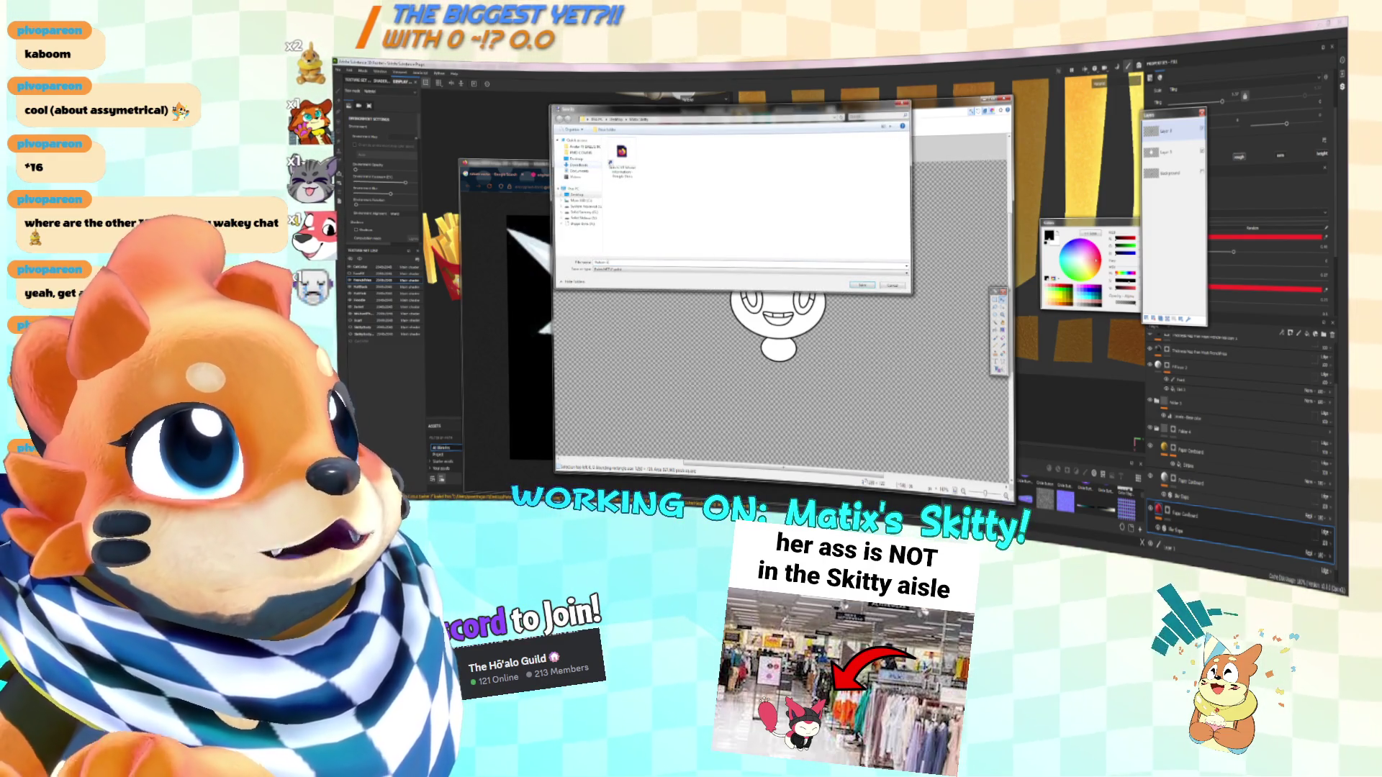
Save the outlined drawing via Save As with PNG type, flattening it, then switch windows
click(861, 285)
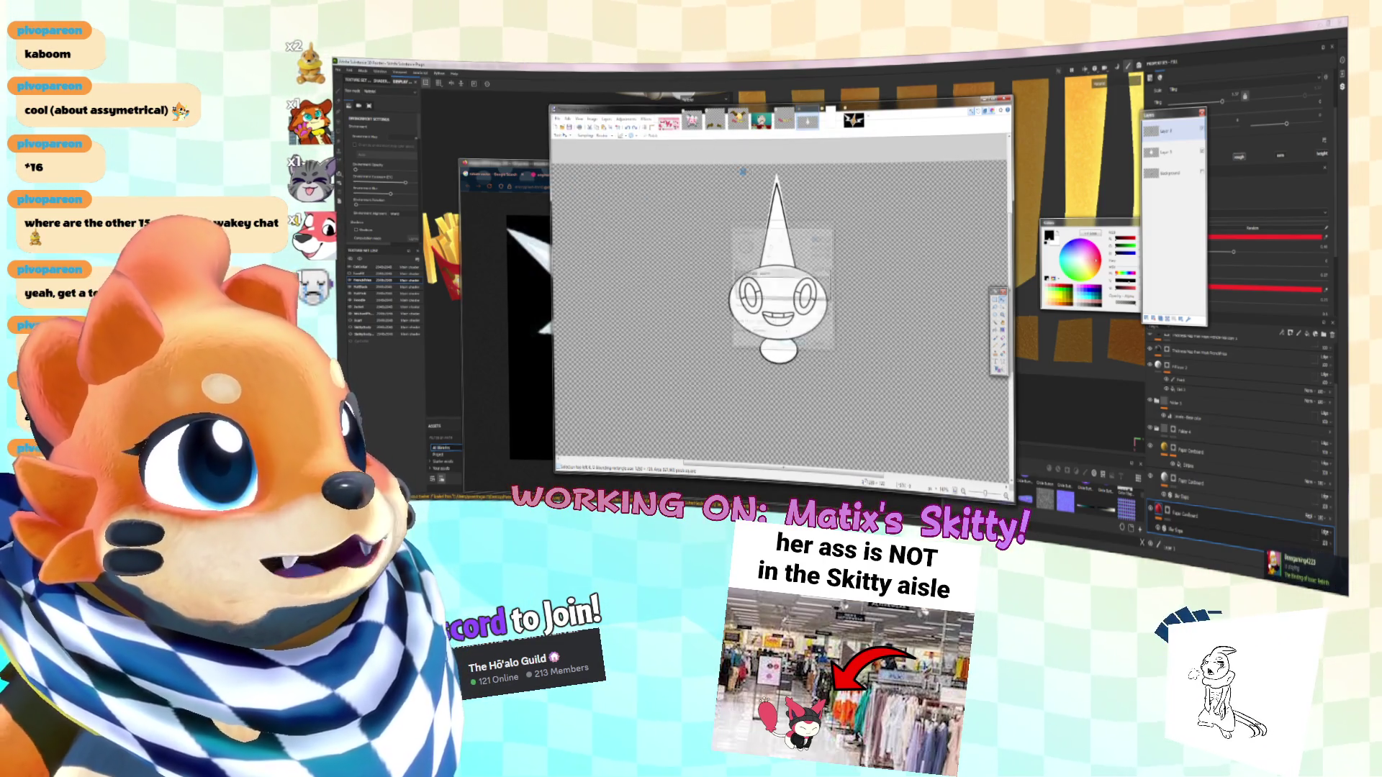
click(647, 120)
click(818, 268)
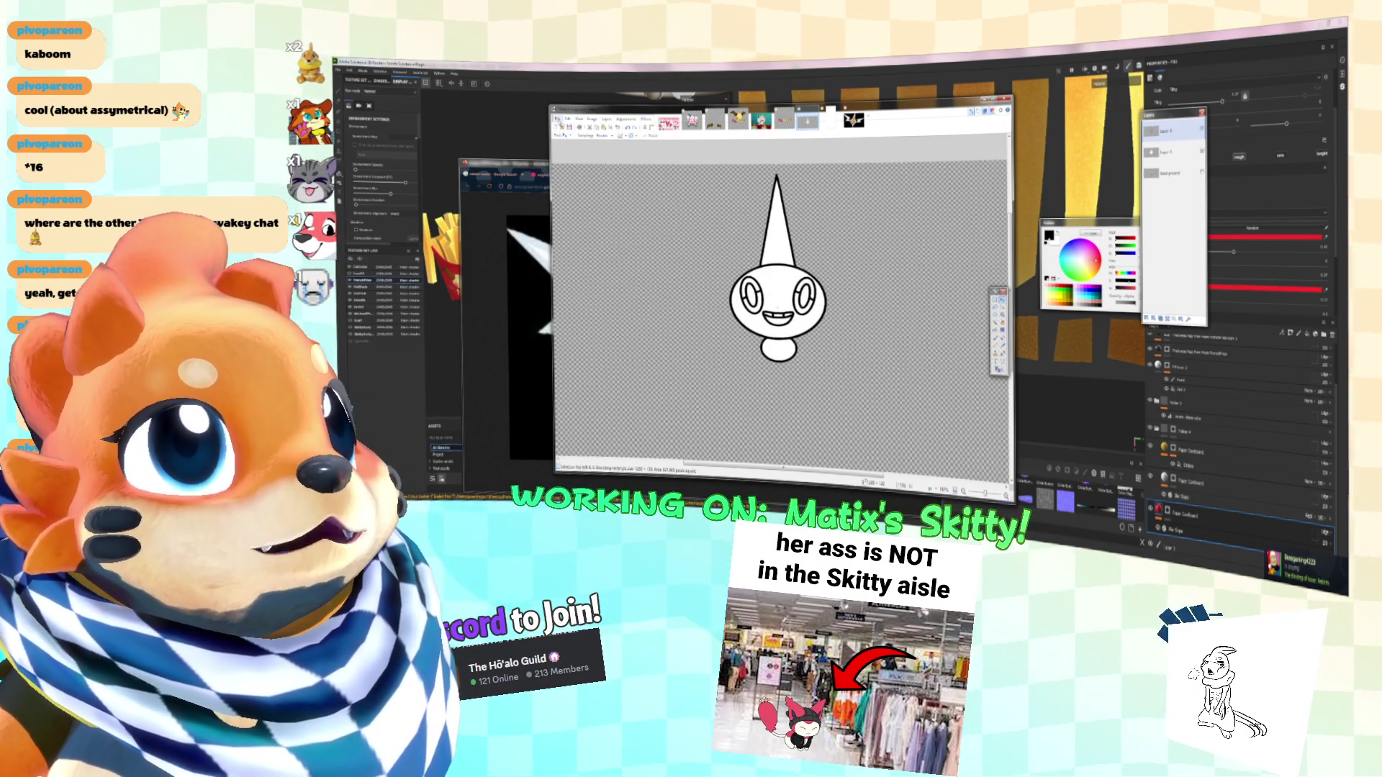
click(558, 118)
click(579, 165)
click(608, 268)
click(613, 274)
click(861, 285)
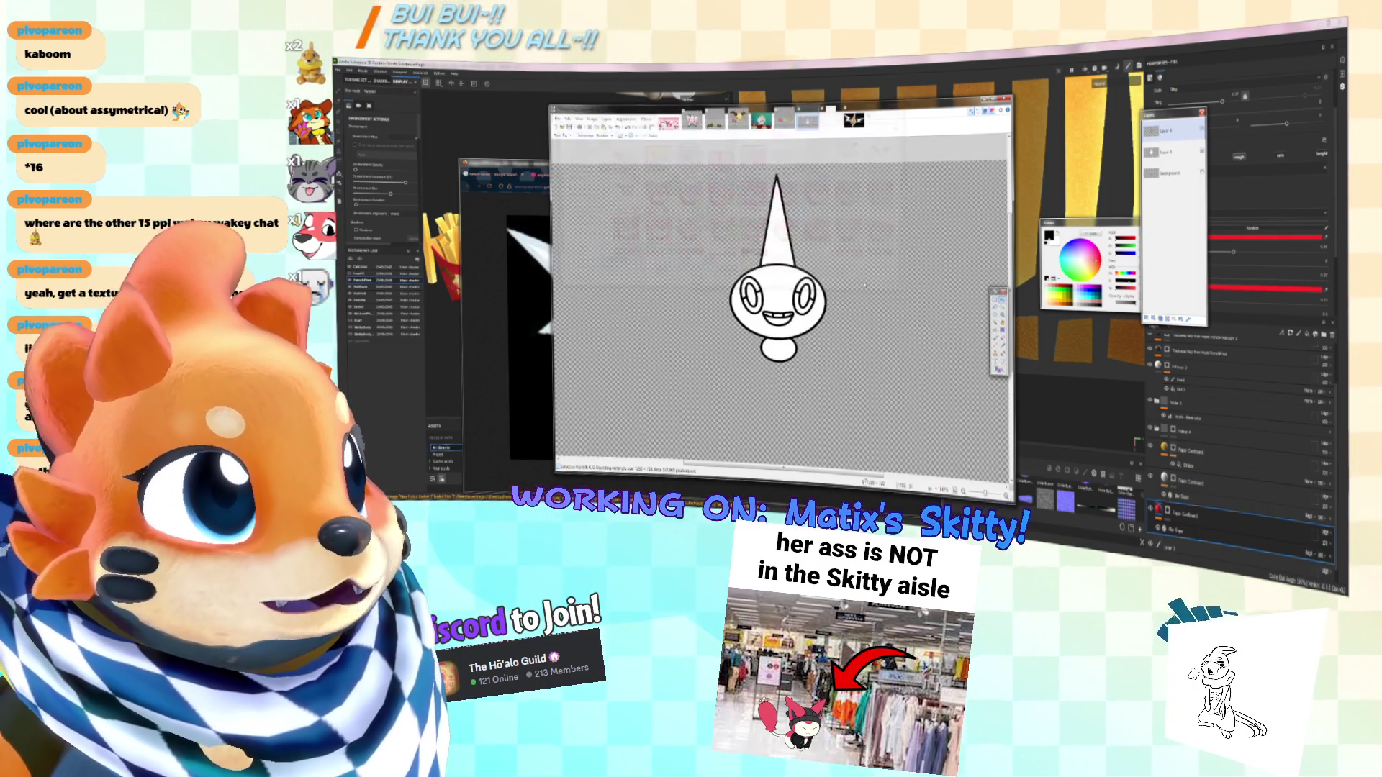
key(Return)
key(Return)
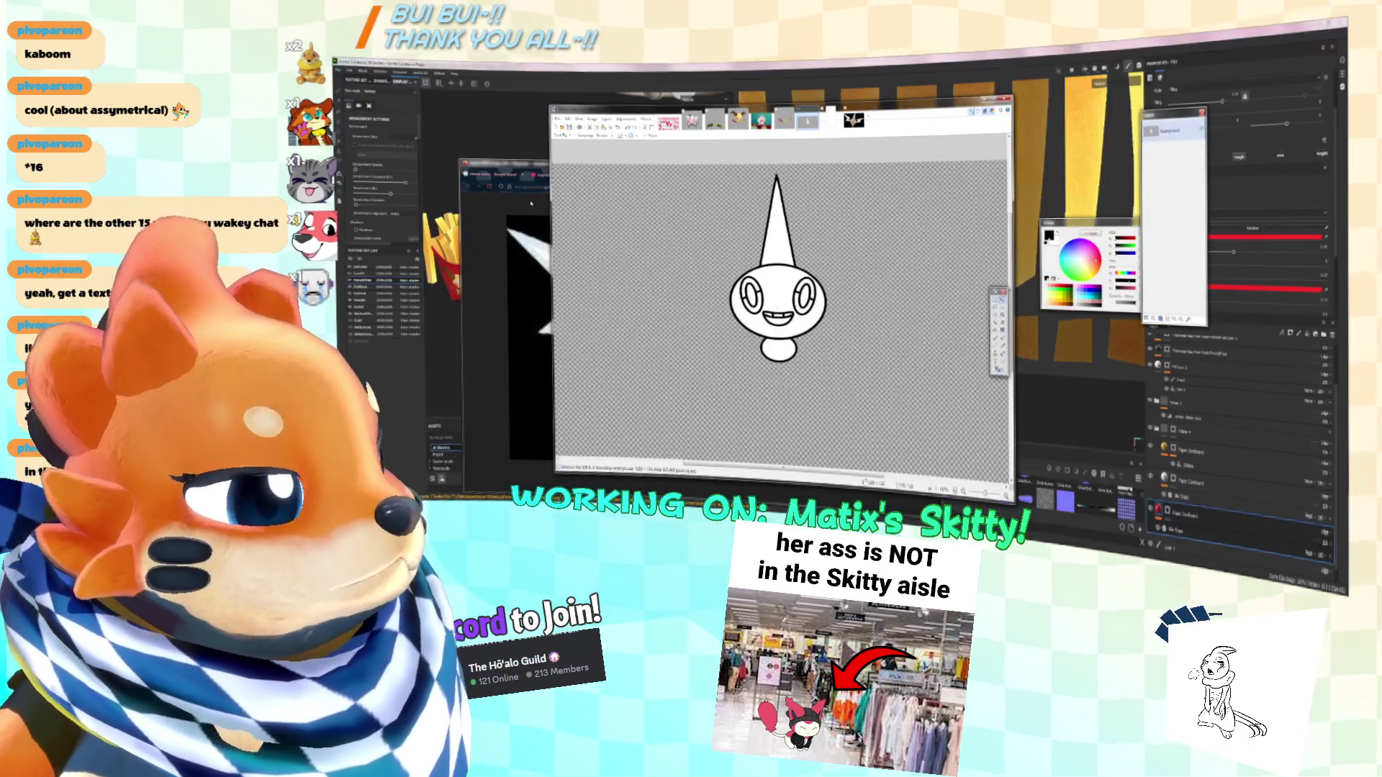
key(super+Tab)
key(super+Tab)
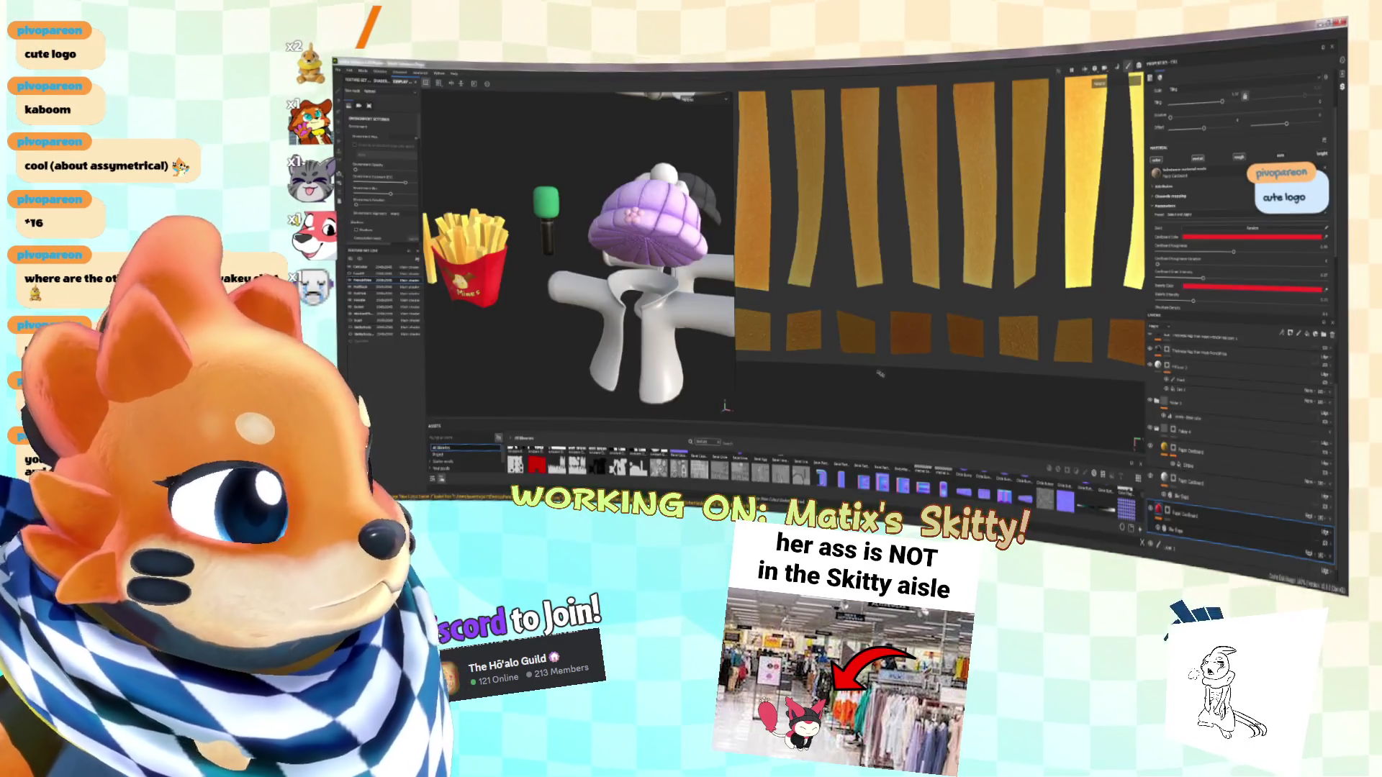
key(super+Tab)
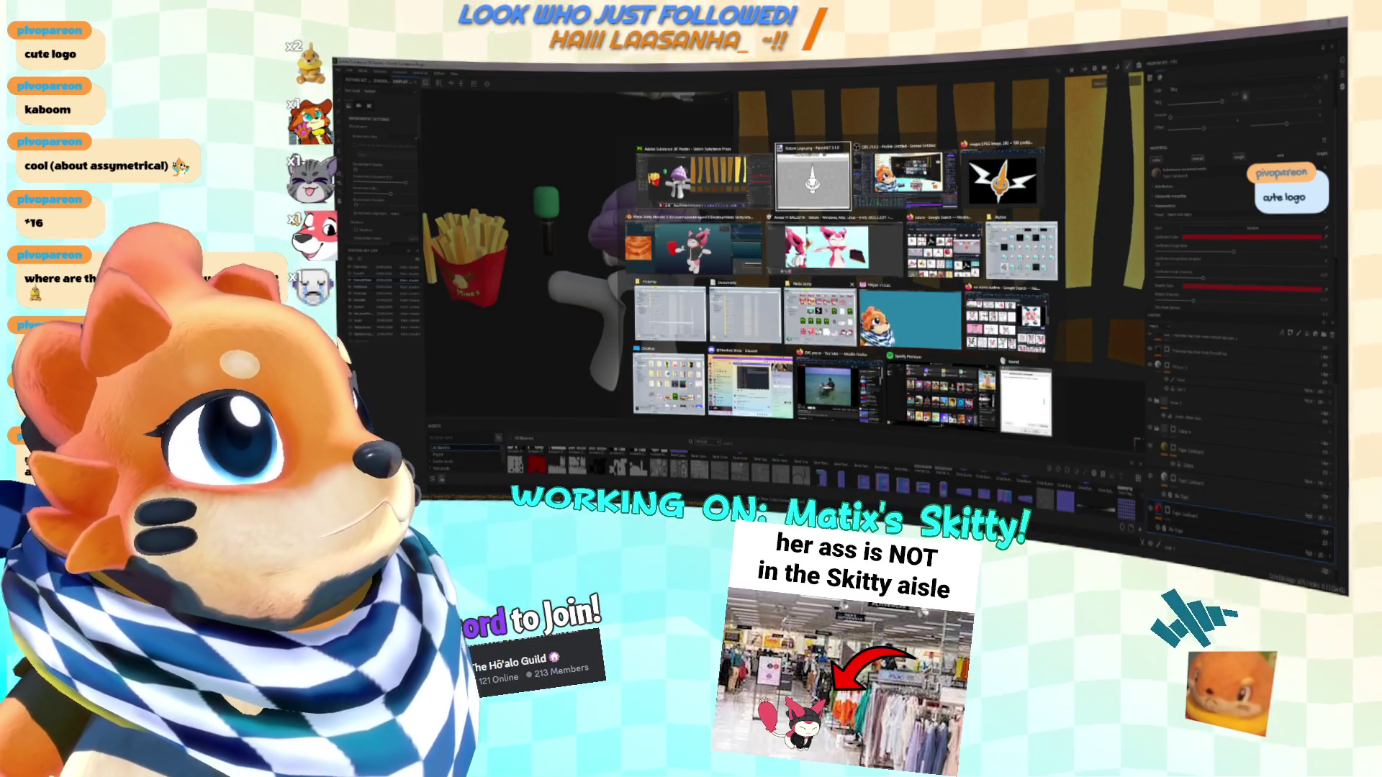
Drag an image from the Skitty folder into Painter and import it with its resource type set
click(820, 317)
scroll(1227, 360, down, 1)
scroll(1201, 413, down, 5)
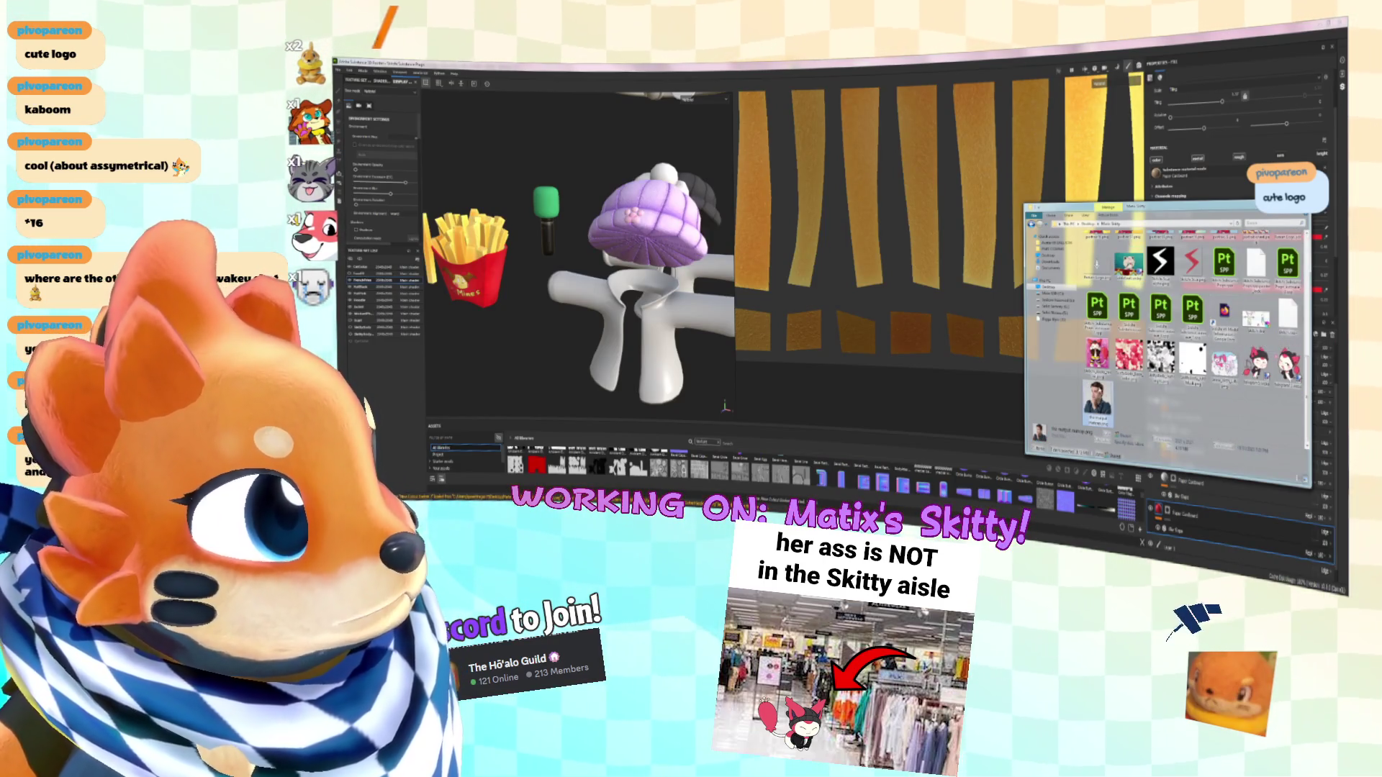
scroll(1195, 338, up, 2)
drag(1079, 353, 662, 403)
click(918, 225)
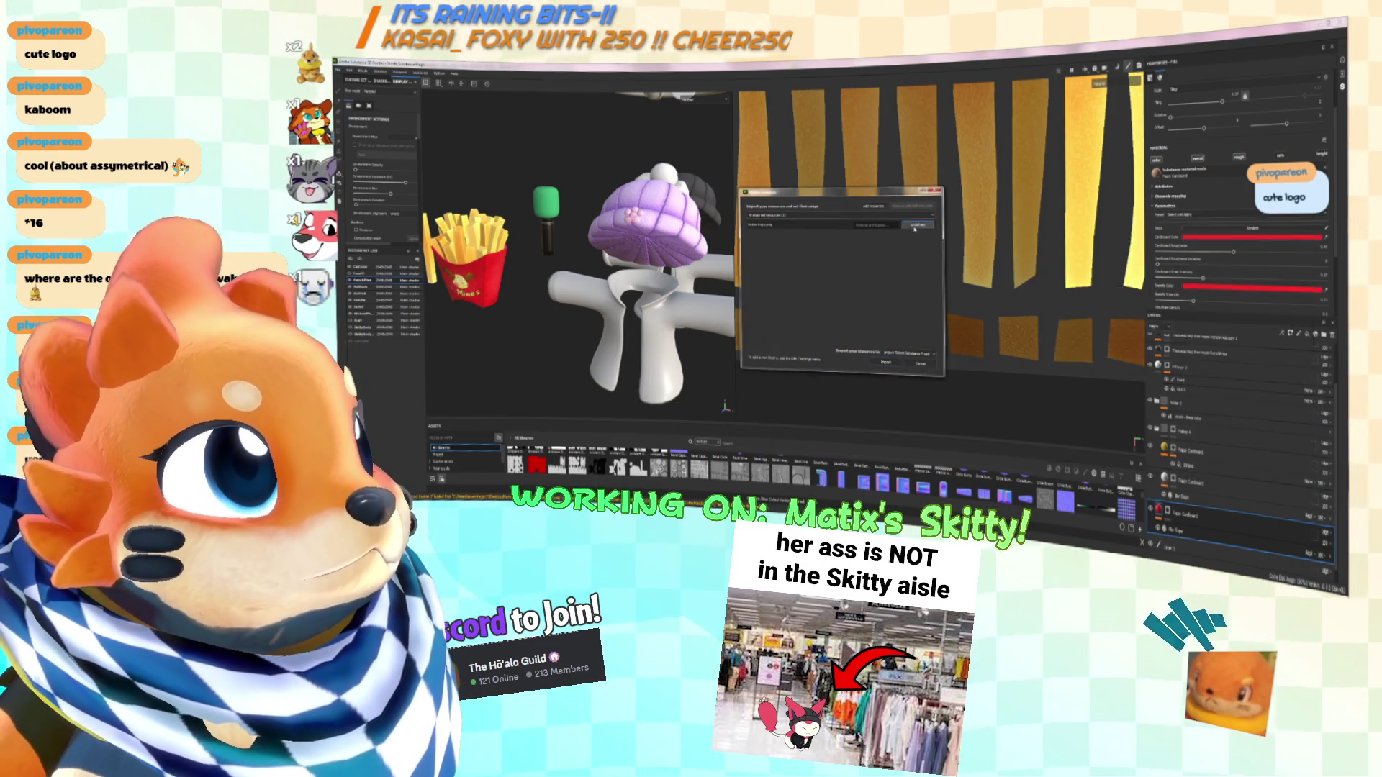
click(930, 248)
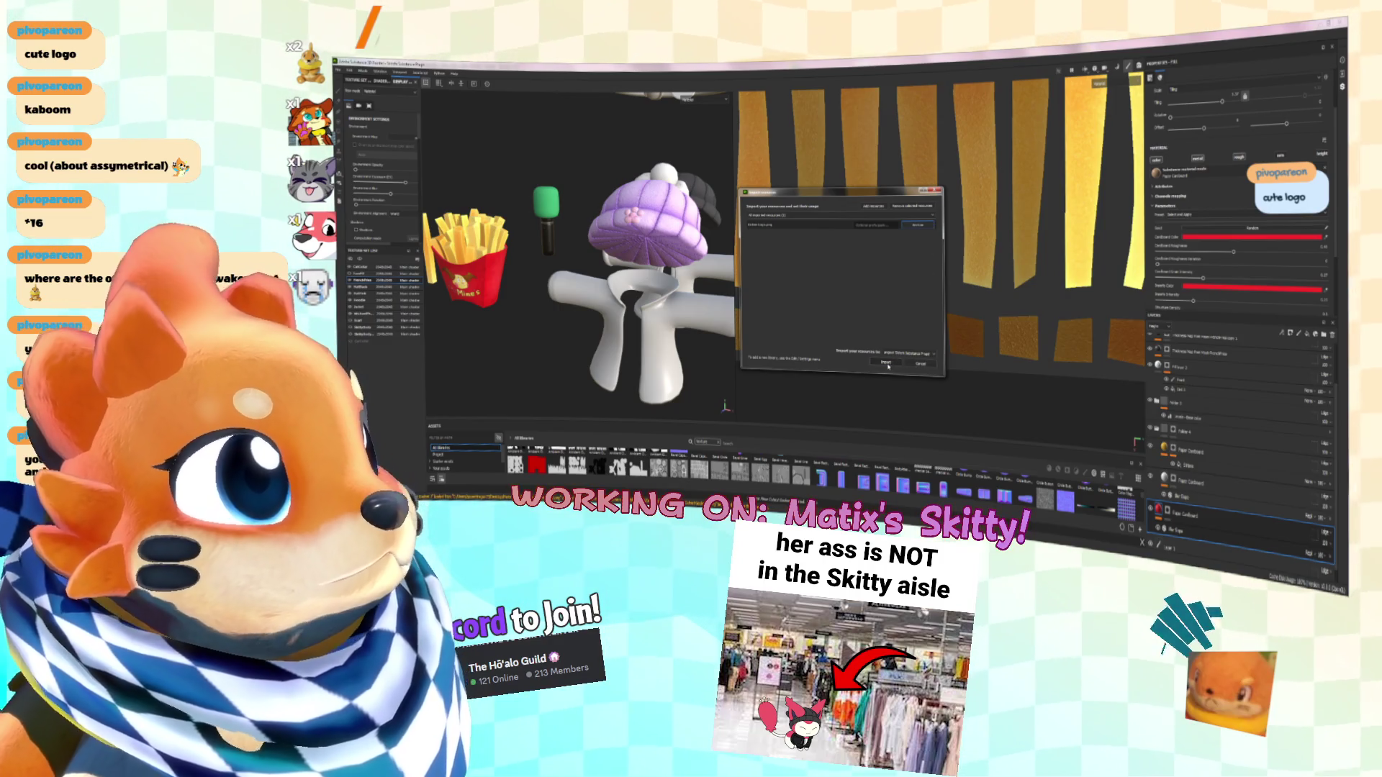
click(887, 364)
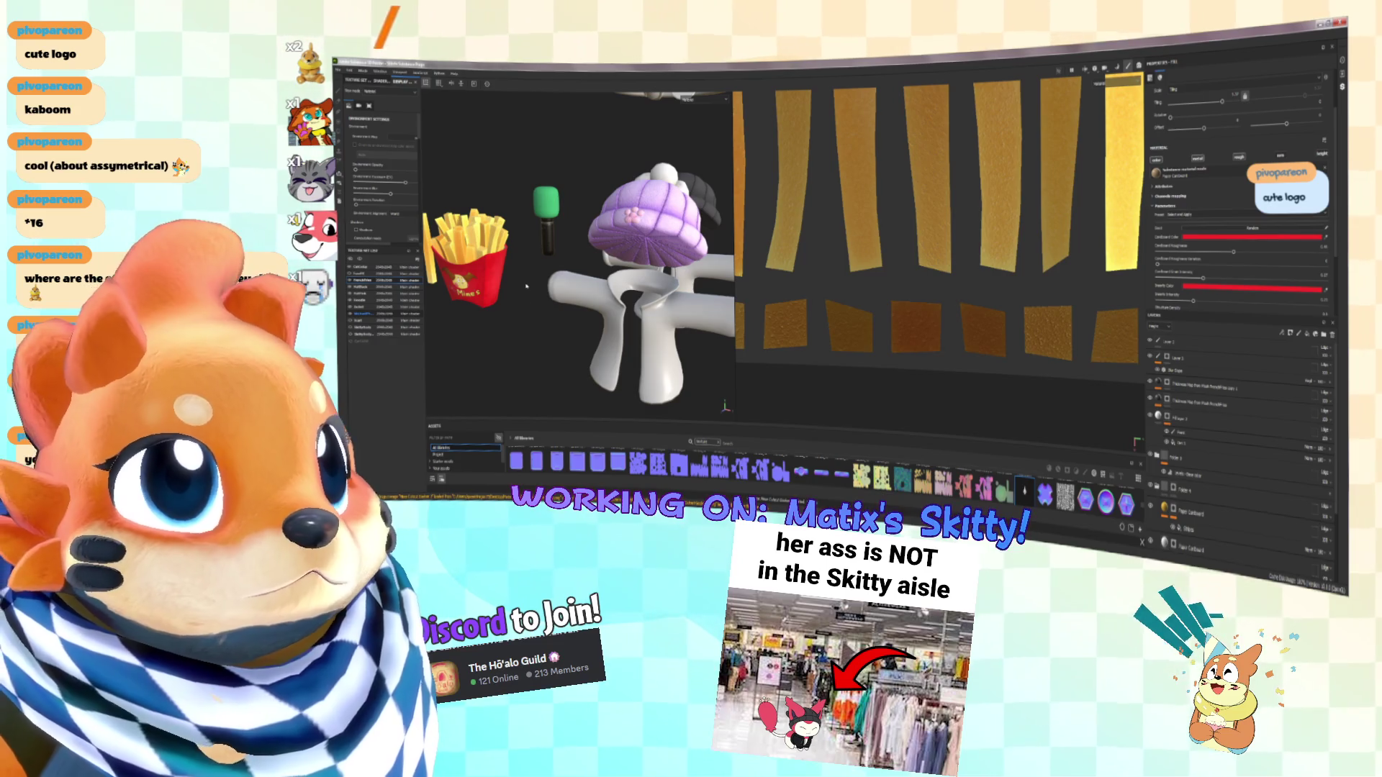
Pick the paint brush, clear its Base color texture and make the brush much larger
key(f)
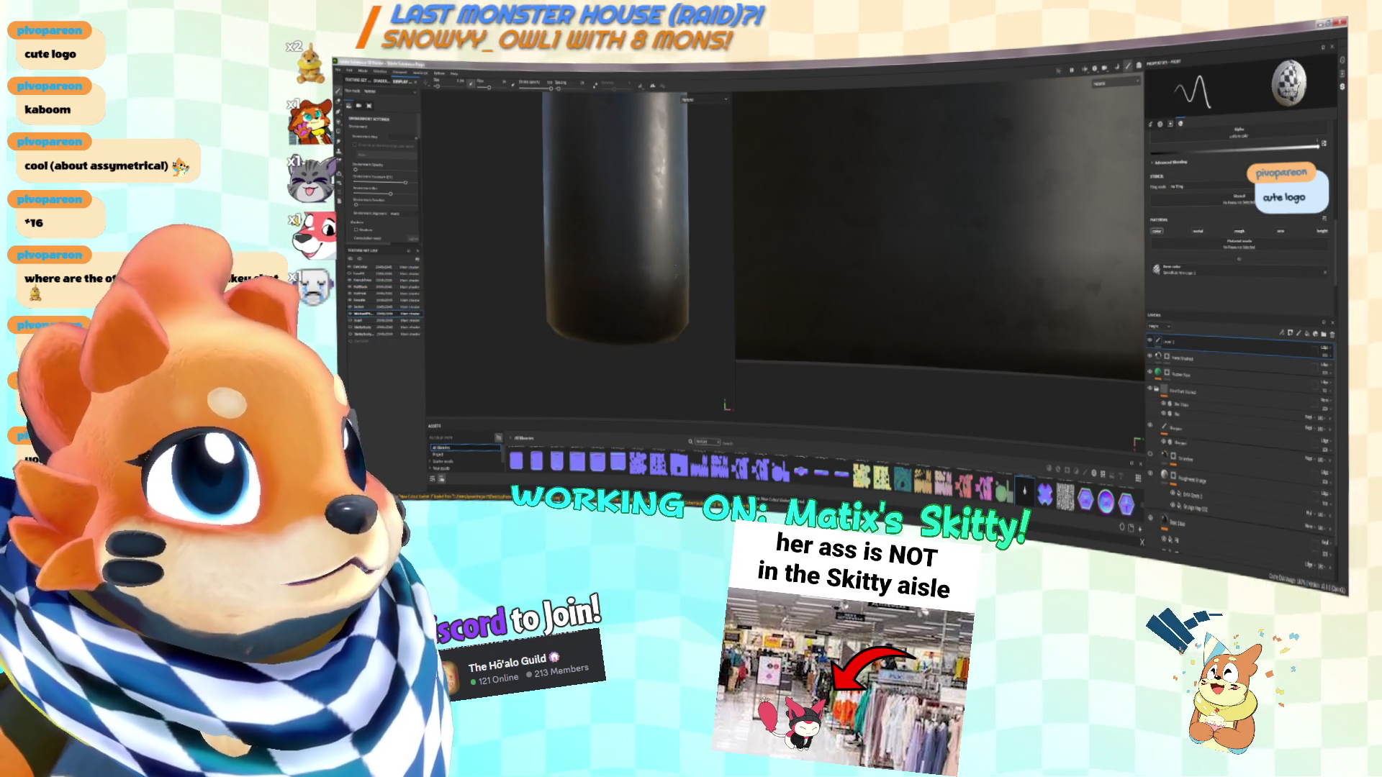
scroll(1238, 432, down, 2)
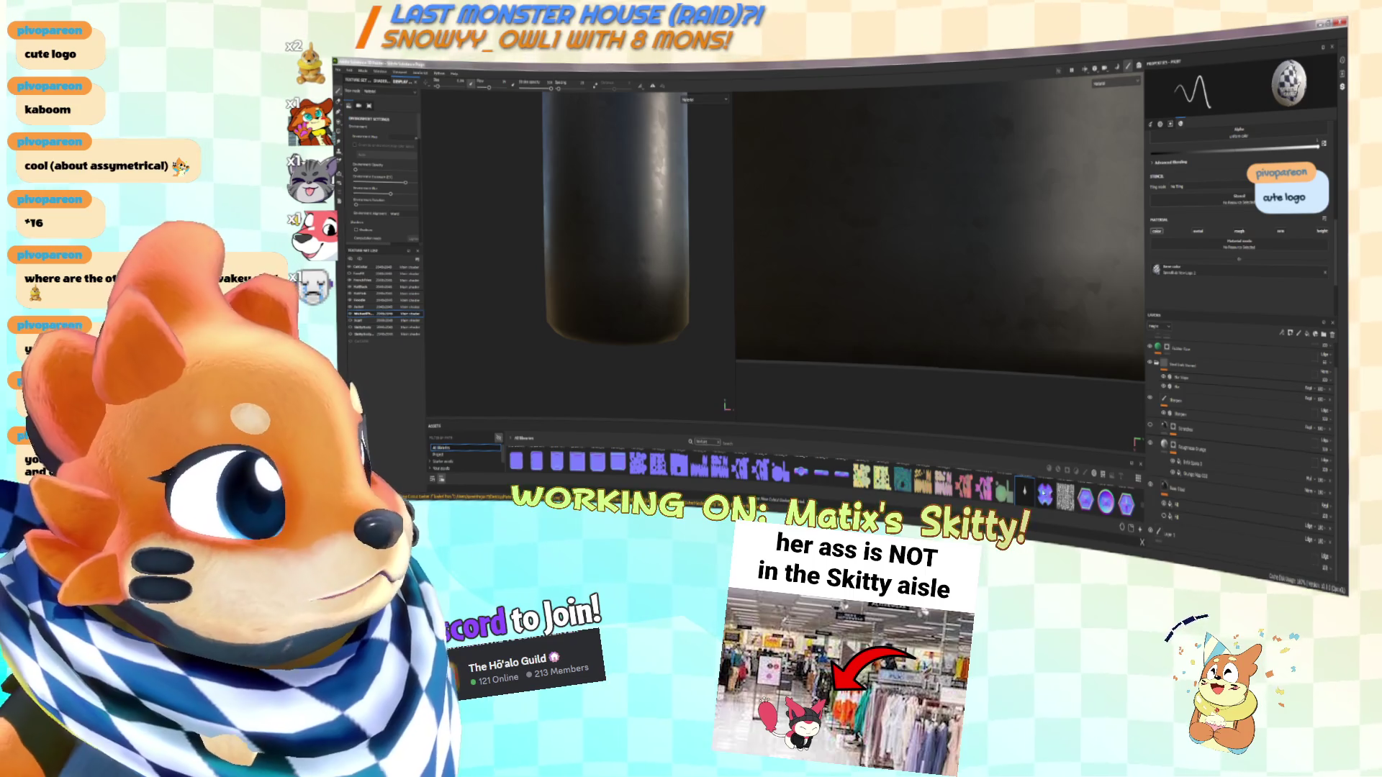
click(1178, 273)
mouse_move(601, 267)
ctrl+right_down()
mouse_move(633, 268)
mouse_move(584, 270)
ctrl+right_up()
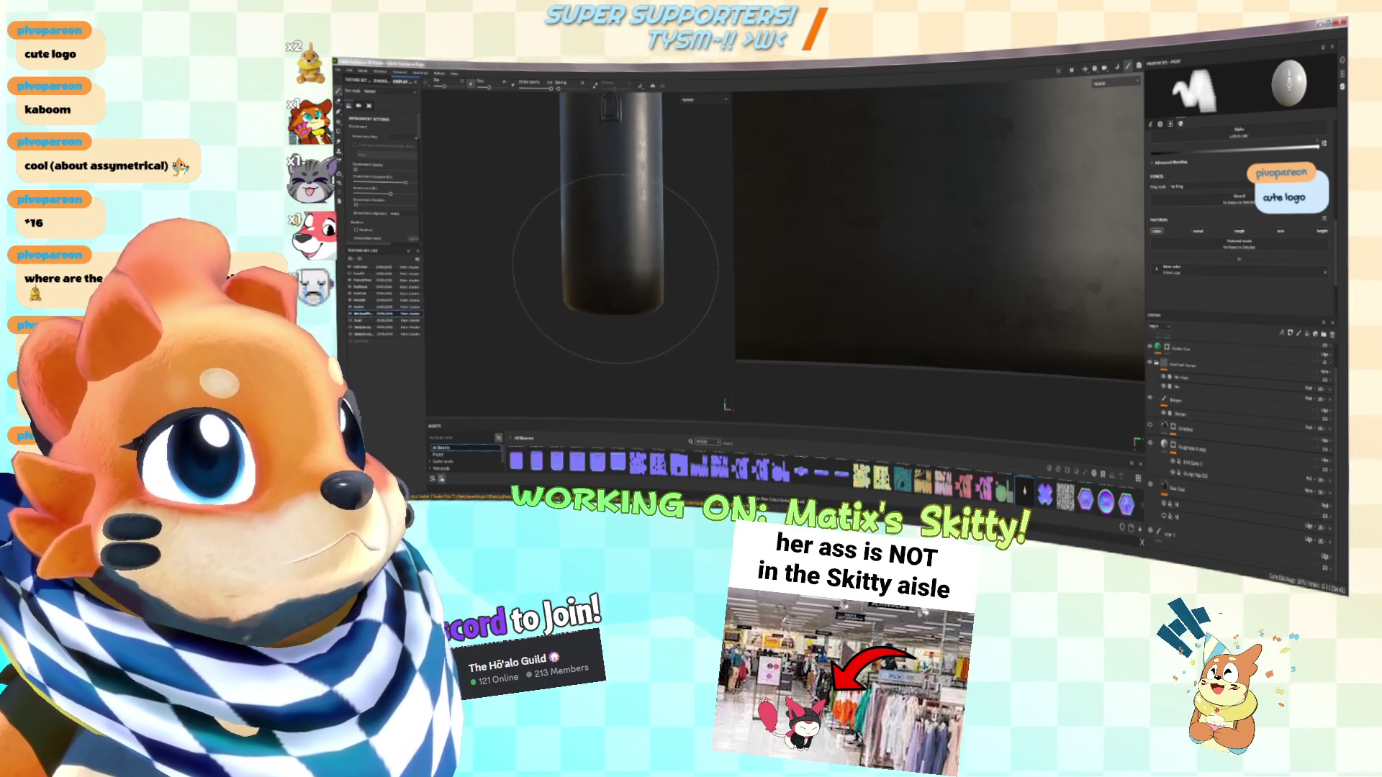
key(alt+Tab)
key(alt+Tab)
key(alt+Tab)
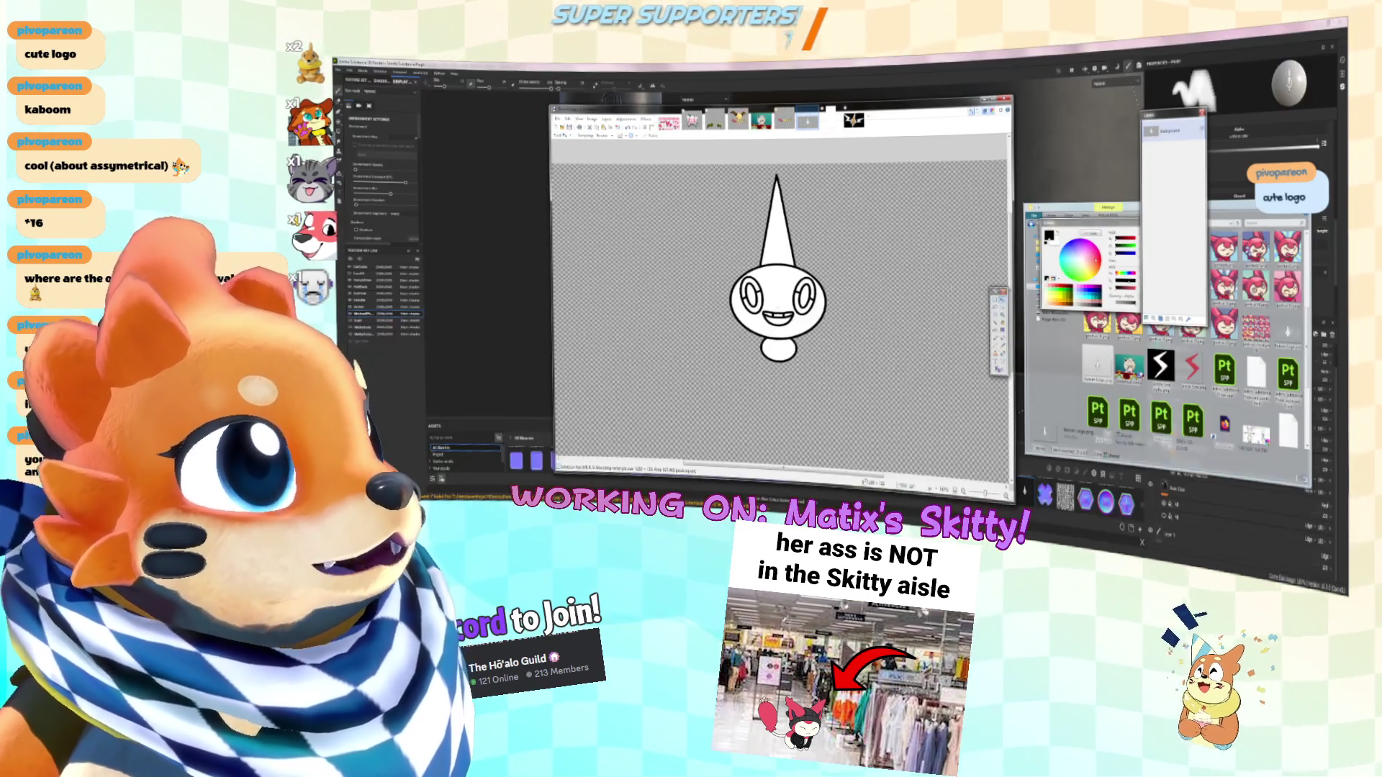
Crop the Paint.NET image to a rectangle around the character drawing, then return to Painter
key(ctrl+a)
drag(743, 179, 862, 288)
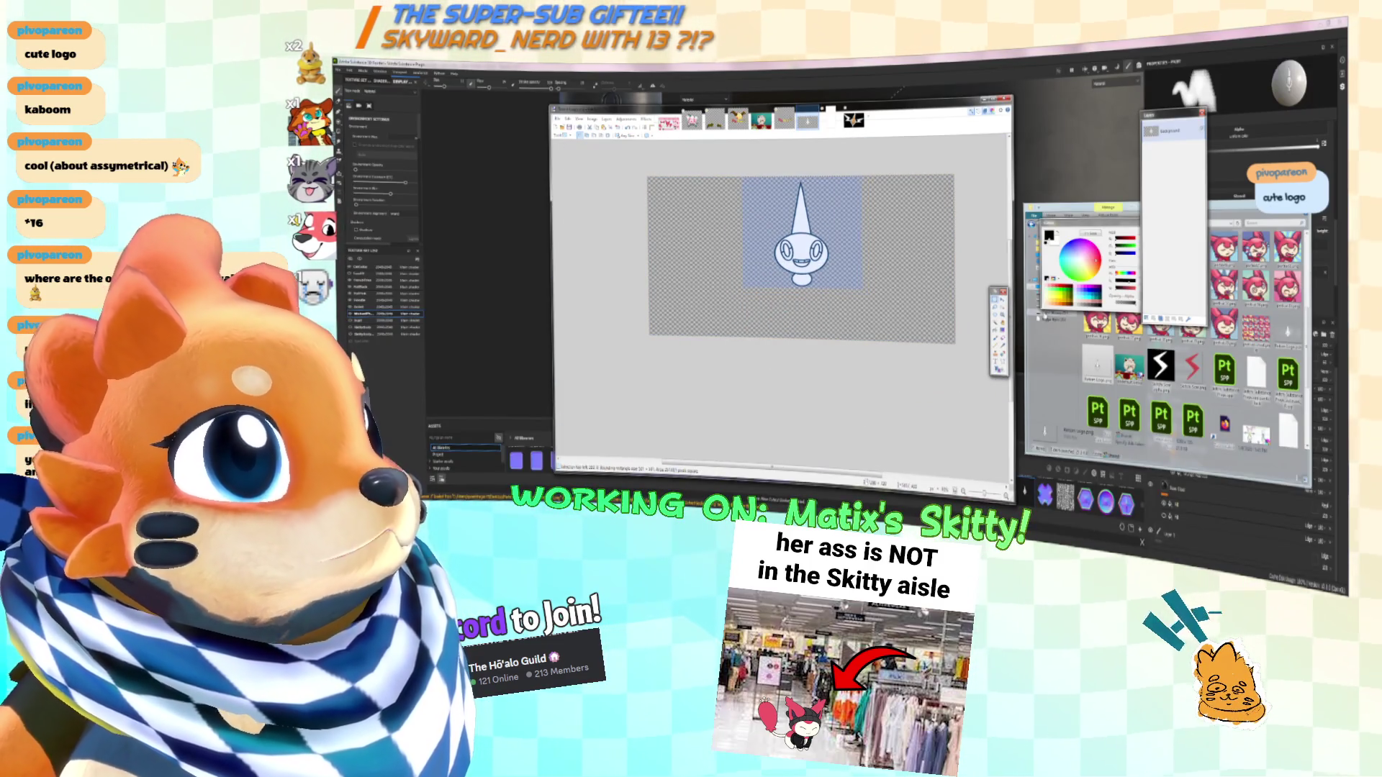
ctrl+scroll(834, 255, up, 2)
ctrl+scroll(862, 229, down, 3)
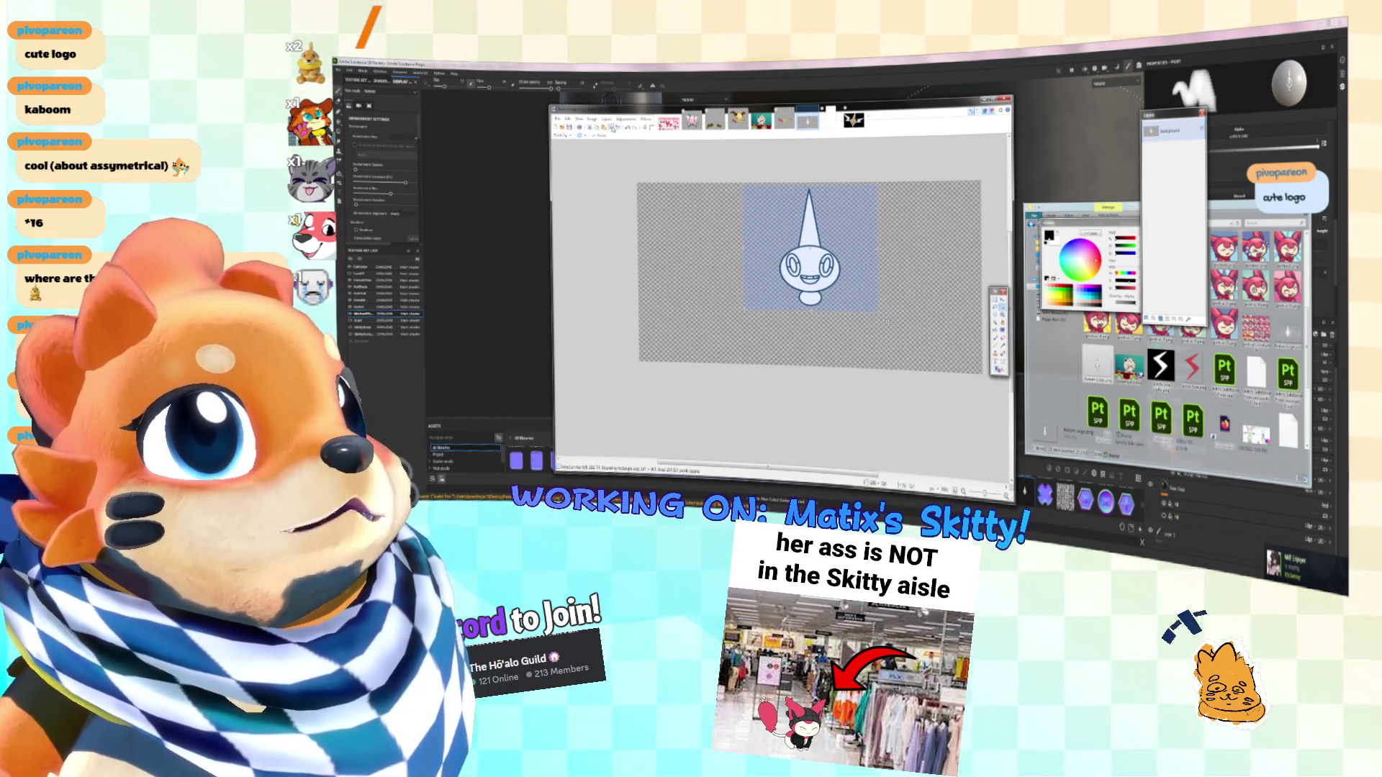
key(ctrl+shift+x)
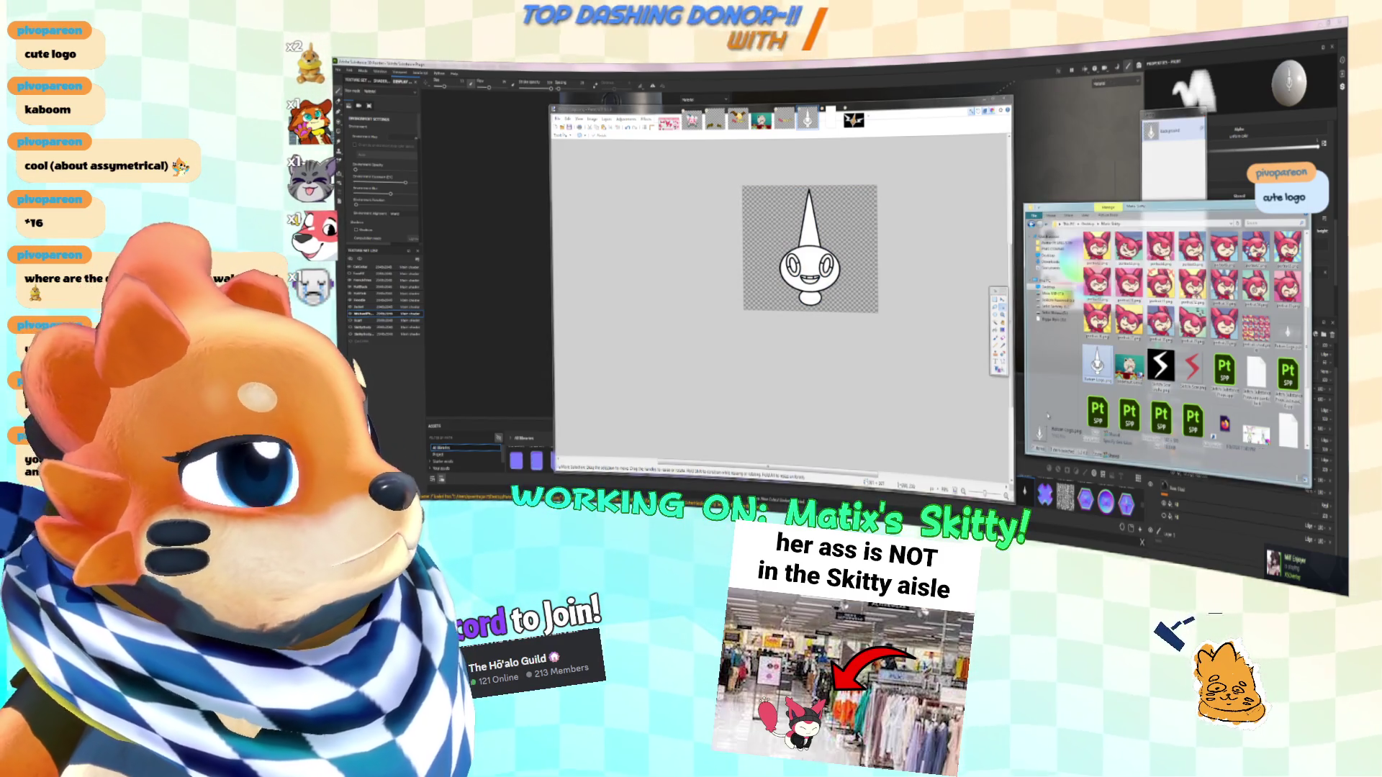
key(alt+Tab)
scroll(1026, 493, down, 5)
scroll(1045, 501, down, 5)
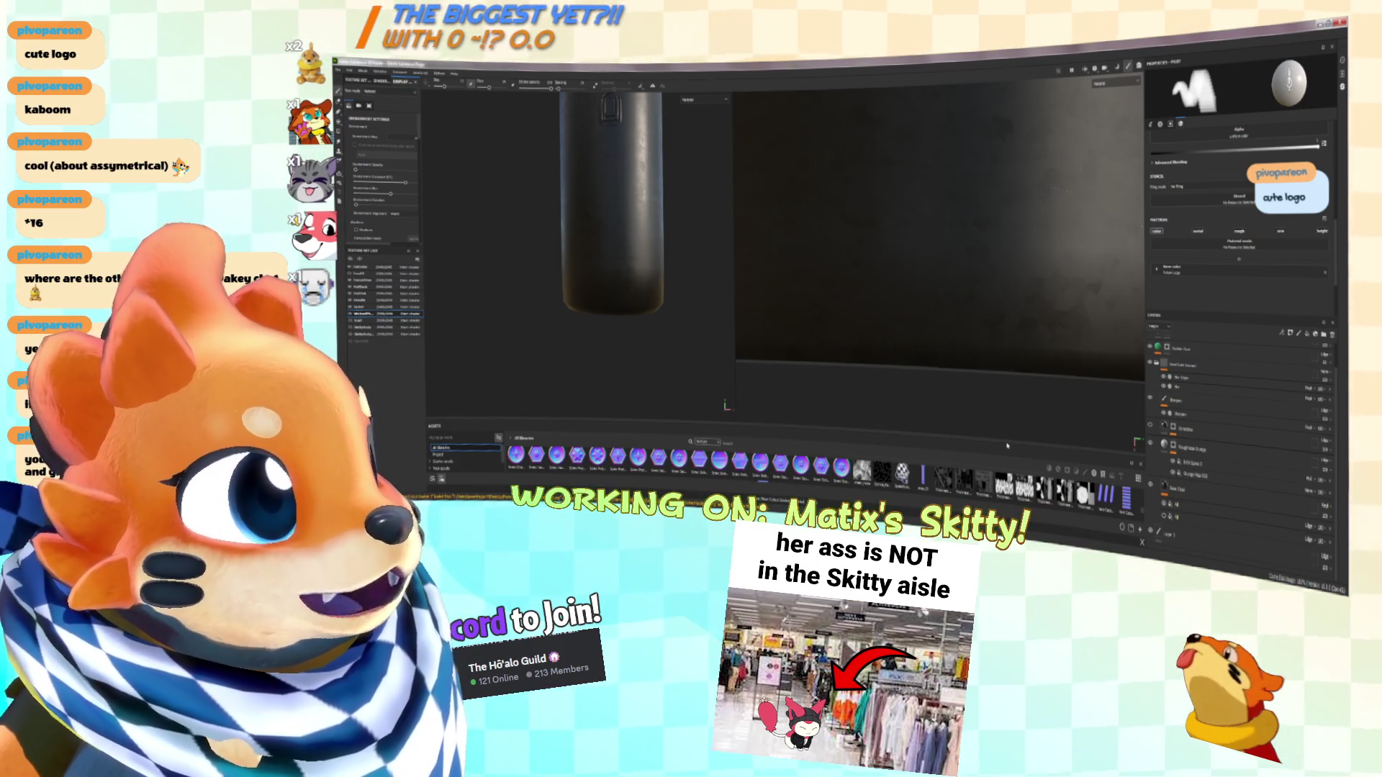
Drag the cropped Rotom drawing from Explorer into the enlarged assets shelf and import it
key(ctrl+space)
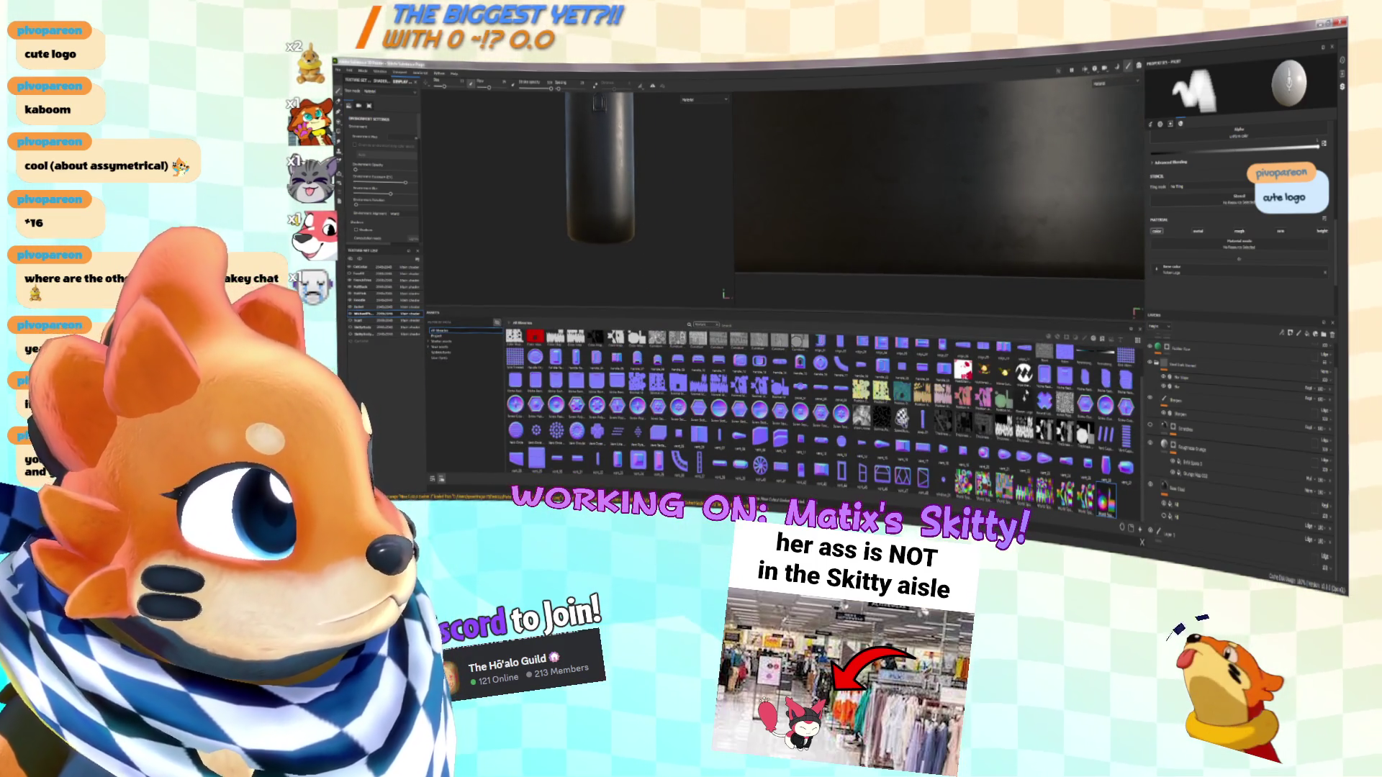
right_click(1034, 400)
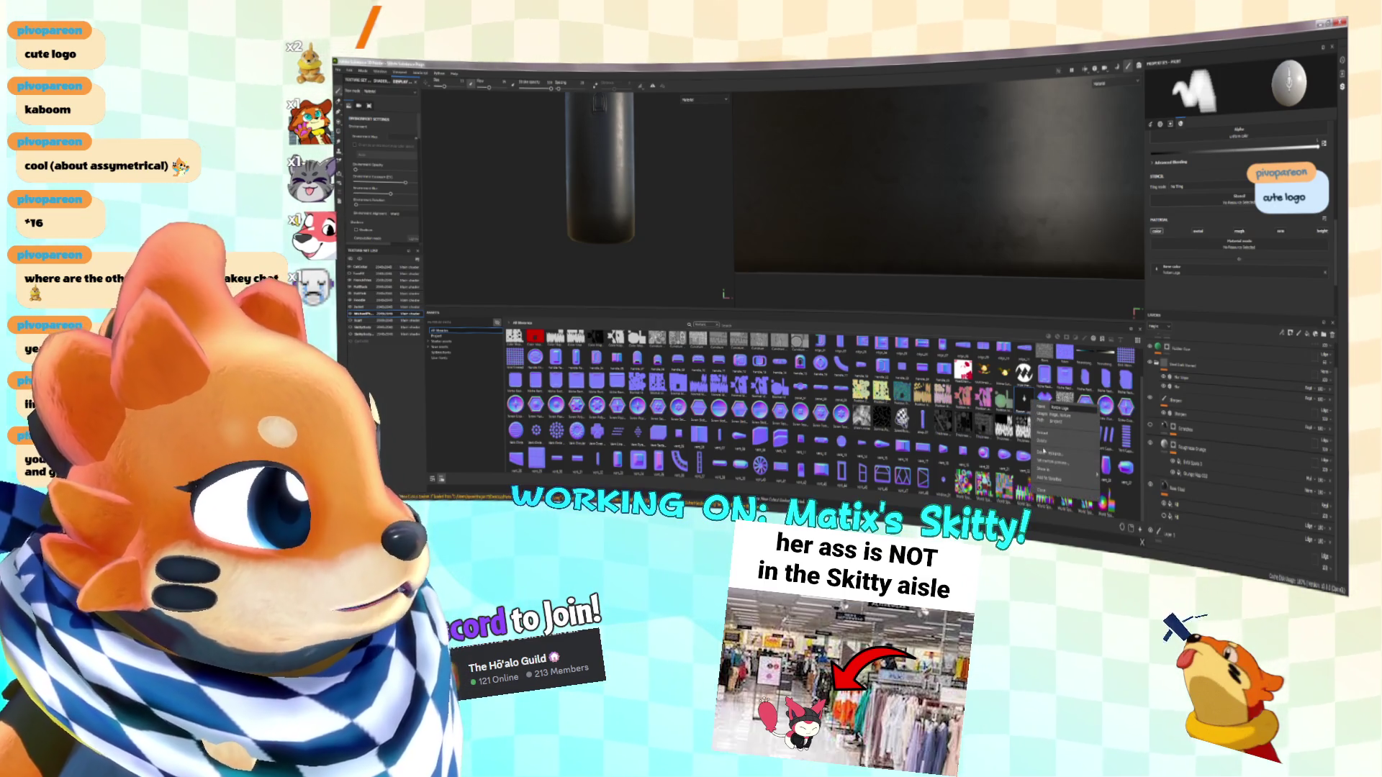
click(1047, 468)
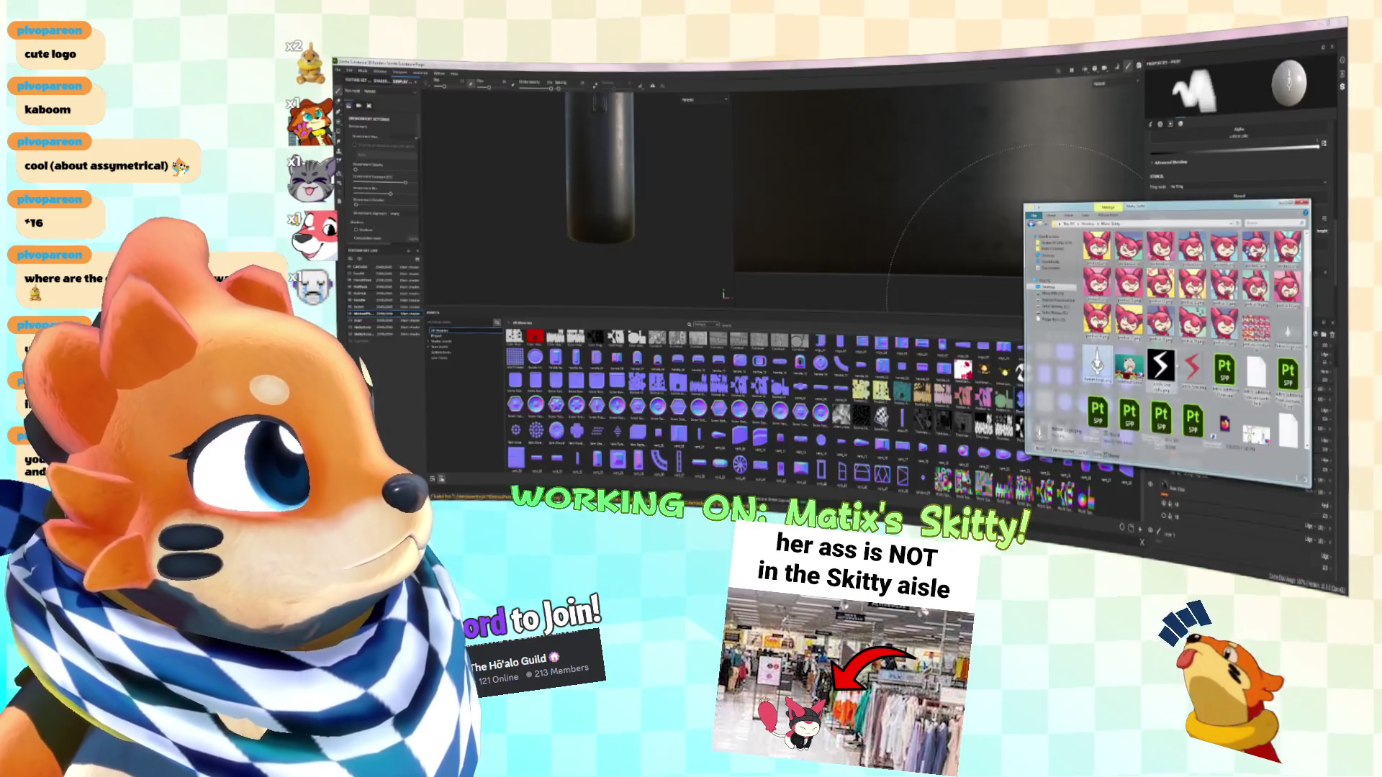
drag(1097, 363, 961, 398)
click(923, 233)
click(886, 363)
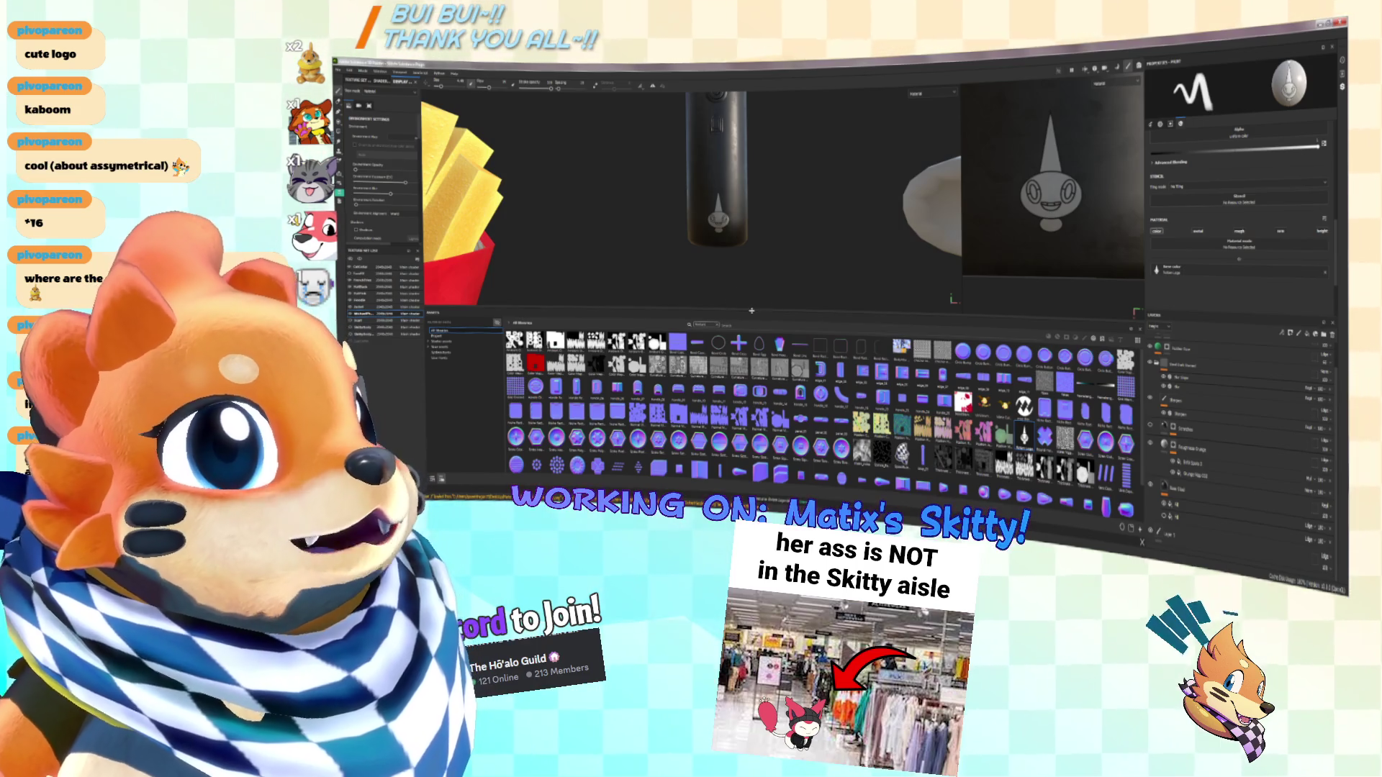
Frame the microphone in the 3D view and paint a test stamp on its handle
drag(751, 311, 741, 425)
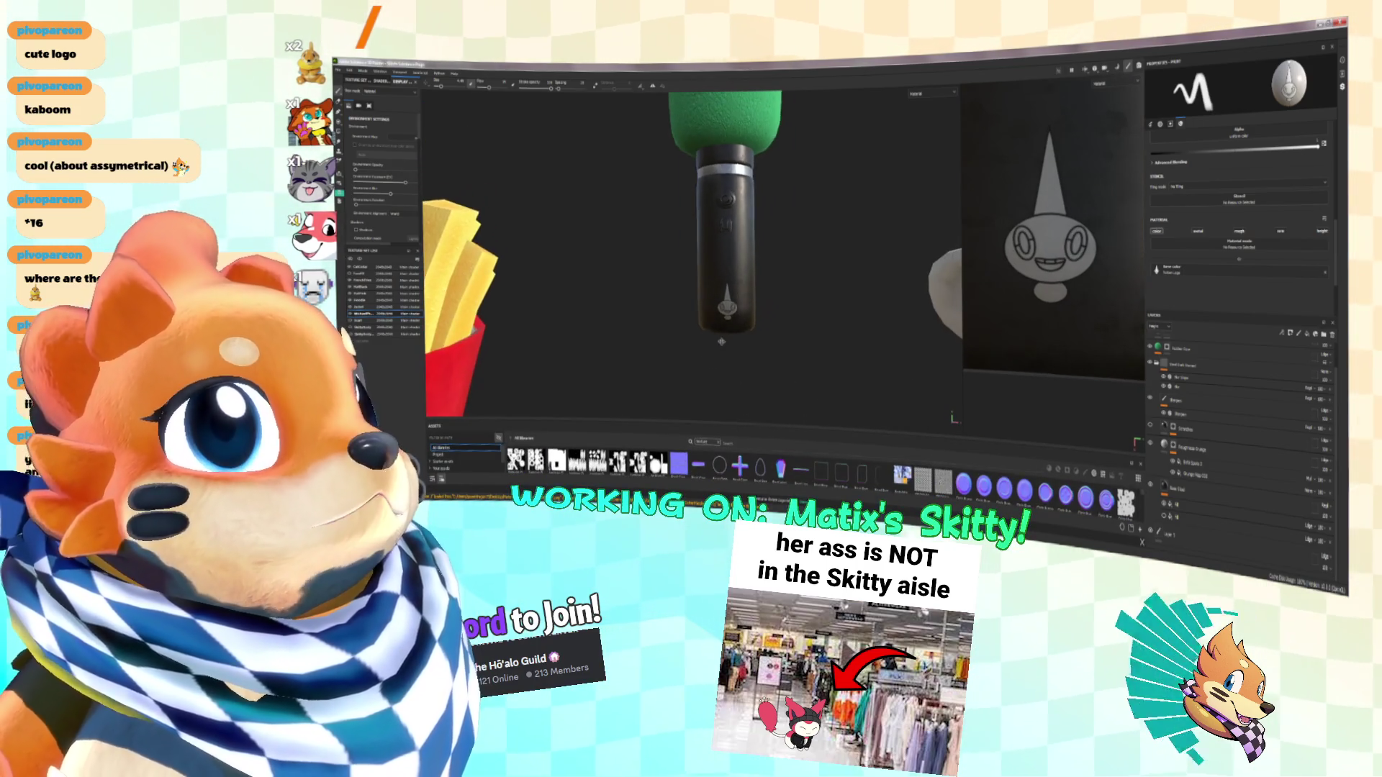
mouse_move(721, 341)
alt+mouse_down()
mouse_move(772, 338)
mouse_move(632, 339)
mouse_move(704, 367)
mouse_move(706, 339)
mouse_move(712, 349)
mouse_move(652, 353)
mouse_move(766, 306)
alt+mouse_up()
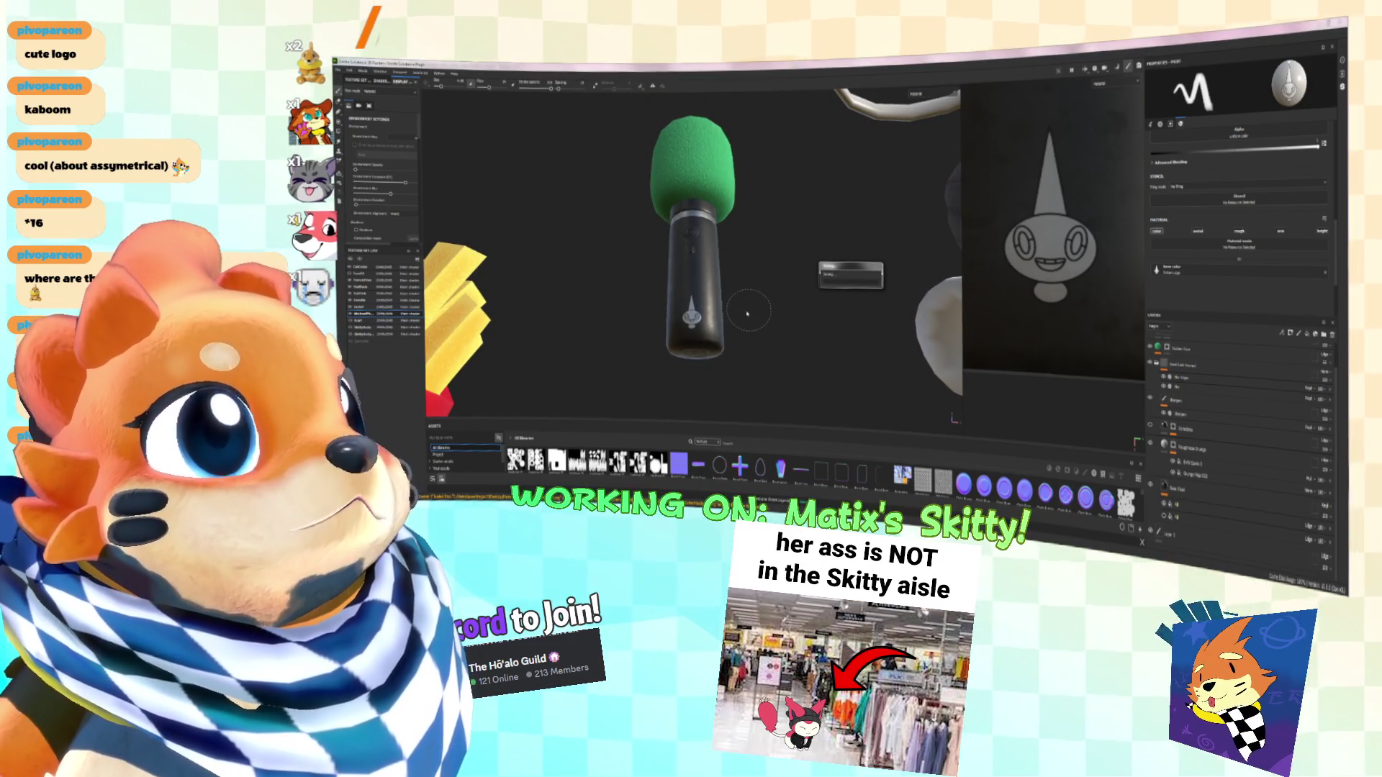
mouse_move(745, 312)
alt+mouse_down()
mouse_move(708, 264)
mouse_move(702, 294)
mouse_move(763, 333)
alt+mouse_up()
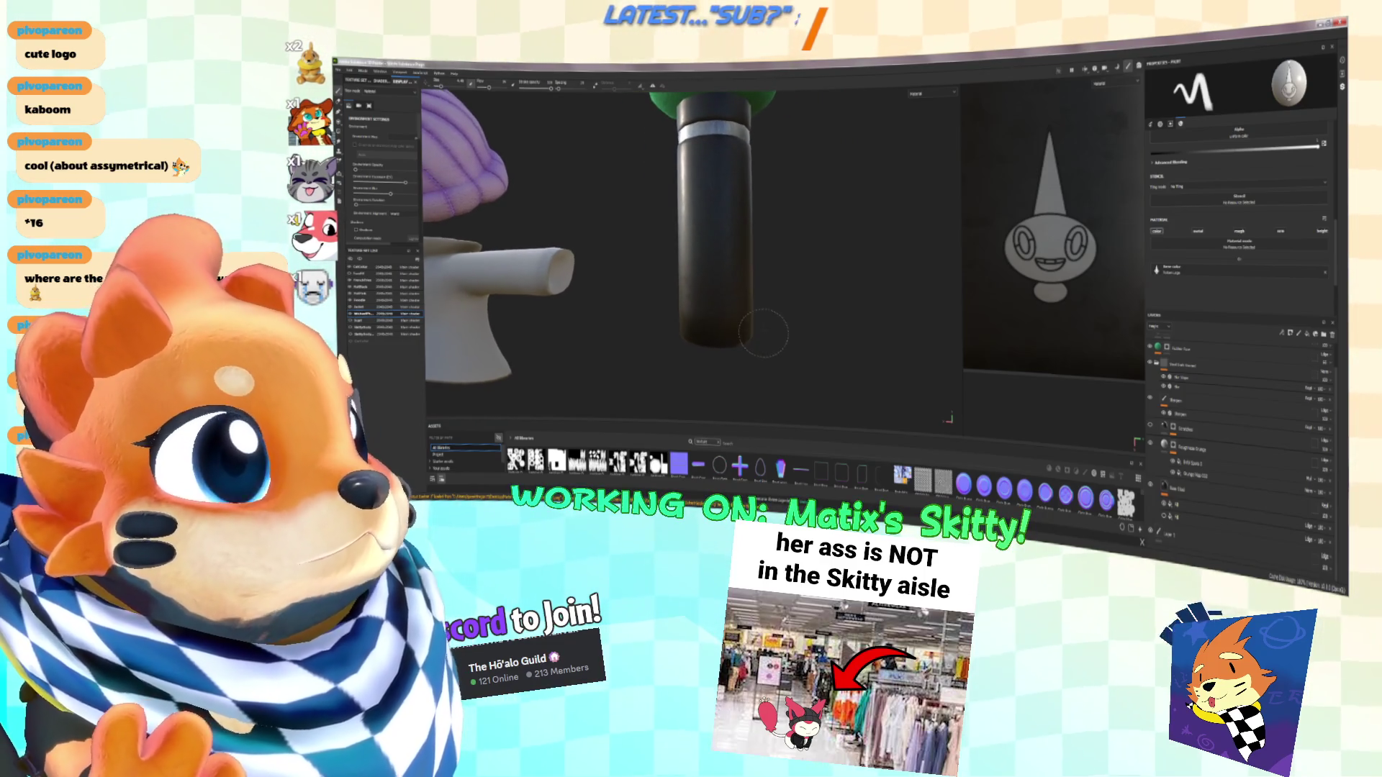
click(714, 314)
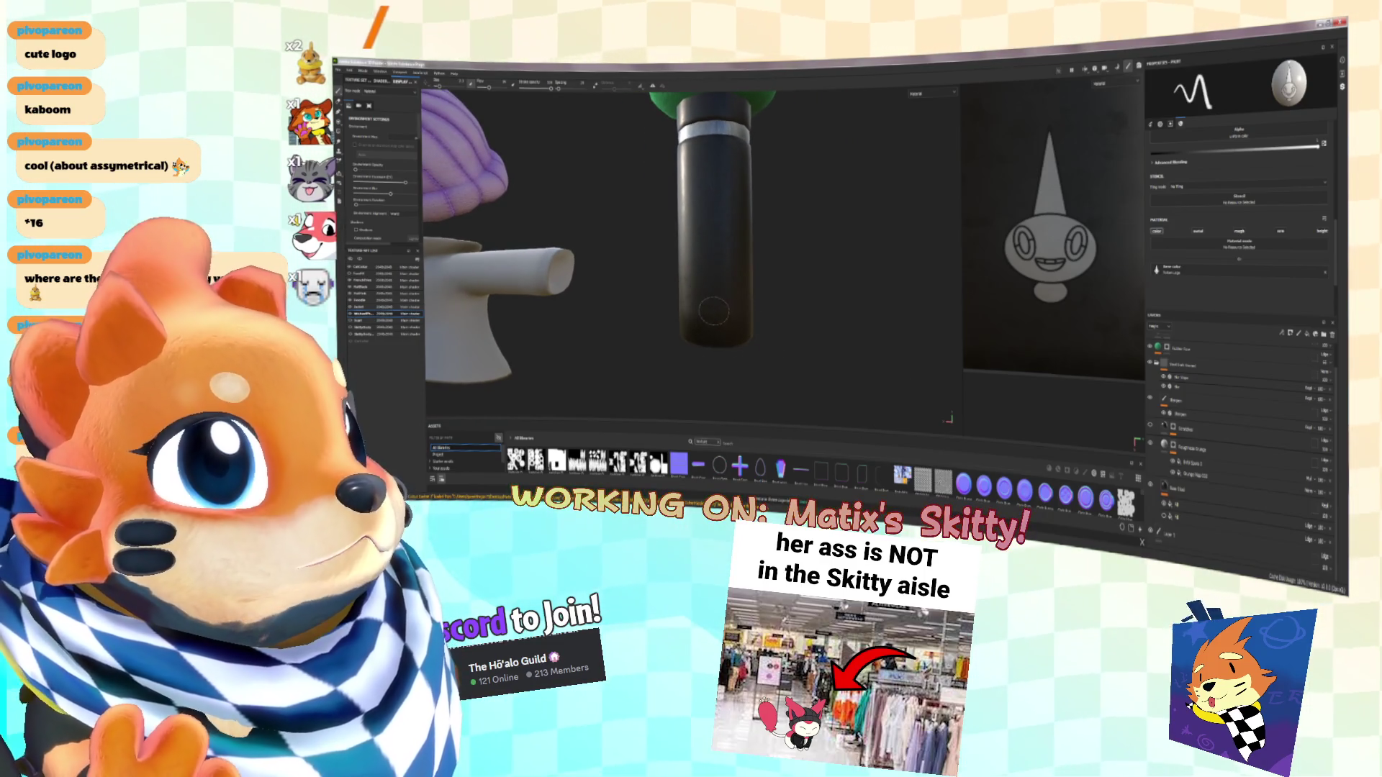
Undo the stray stamp, enlarge the brush, and raise the Assets shelf divider
key(ctrl+z)
key(bracketright)
key(bracketright)
key(bracketright)
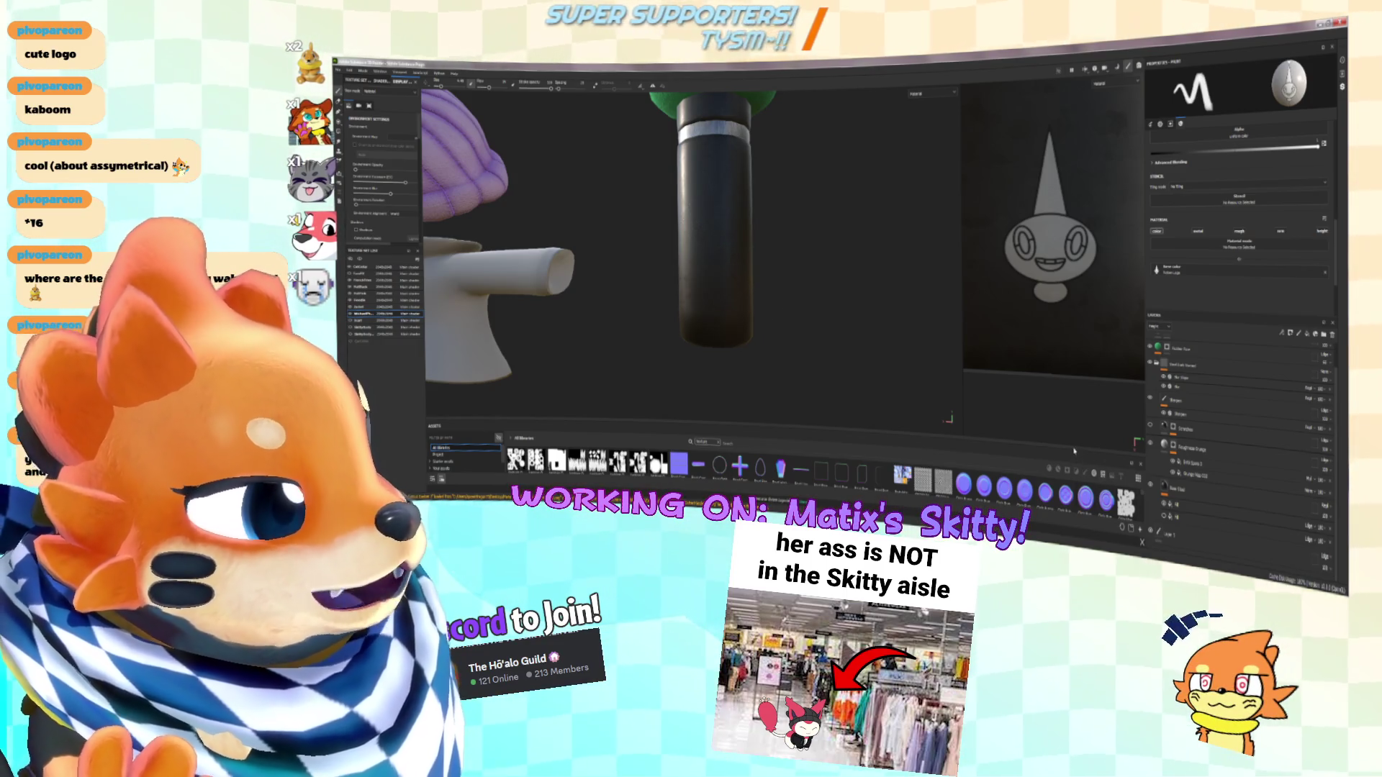
drag(1074, 449, 1073, 419)
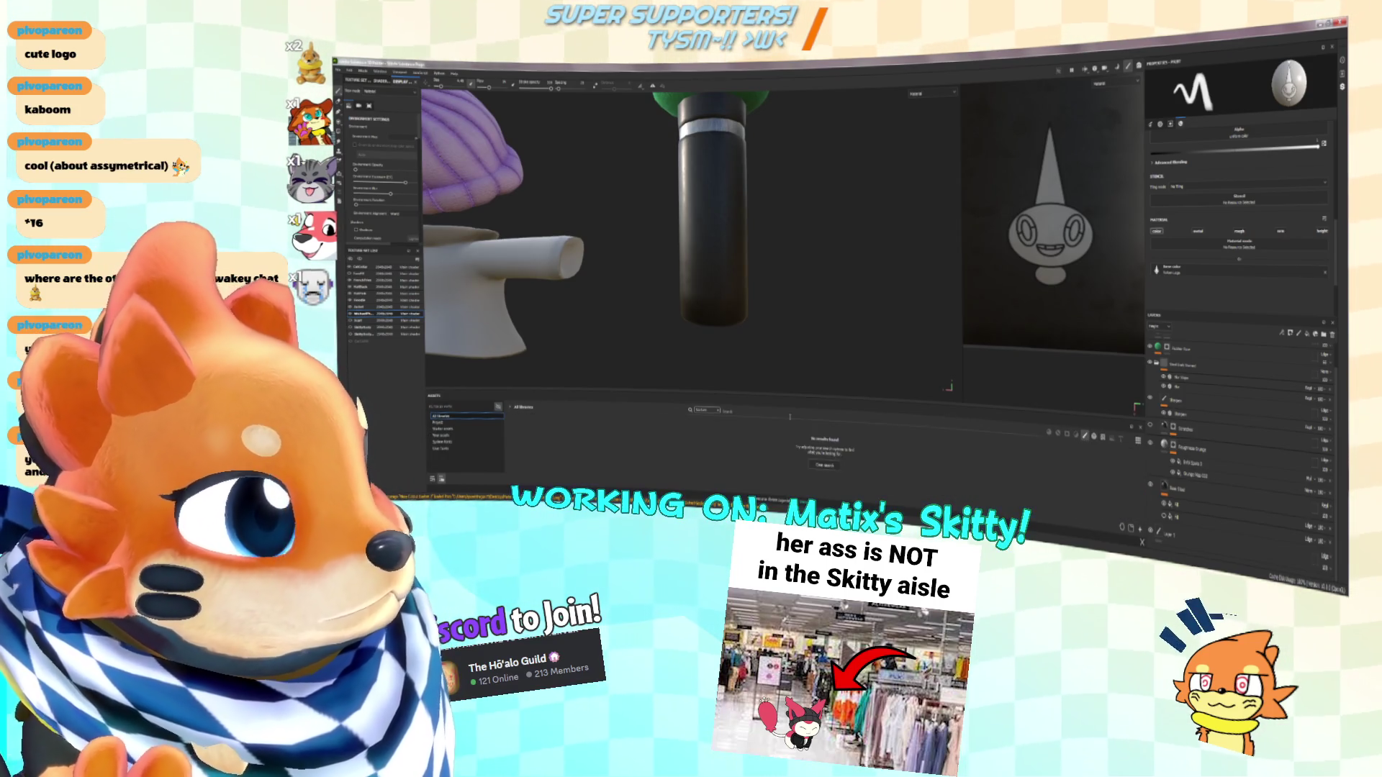
Clear the shelf search and load a chosen font into the brush's font slot
click(718, 410)
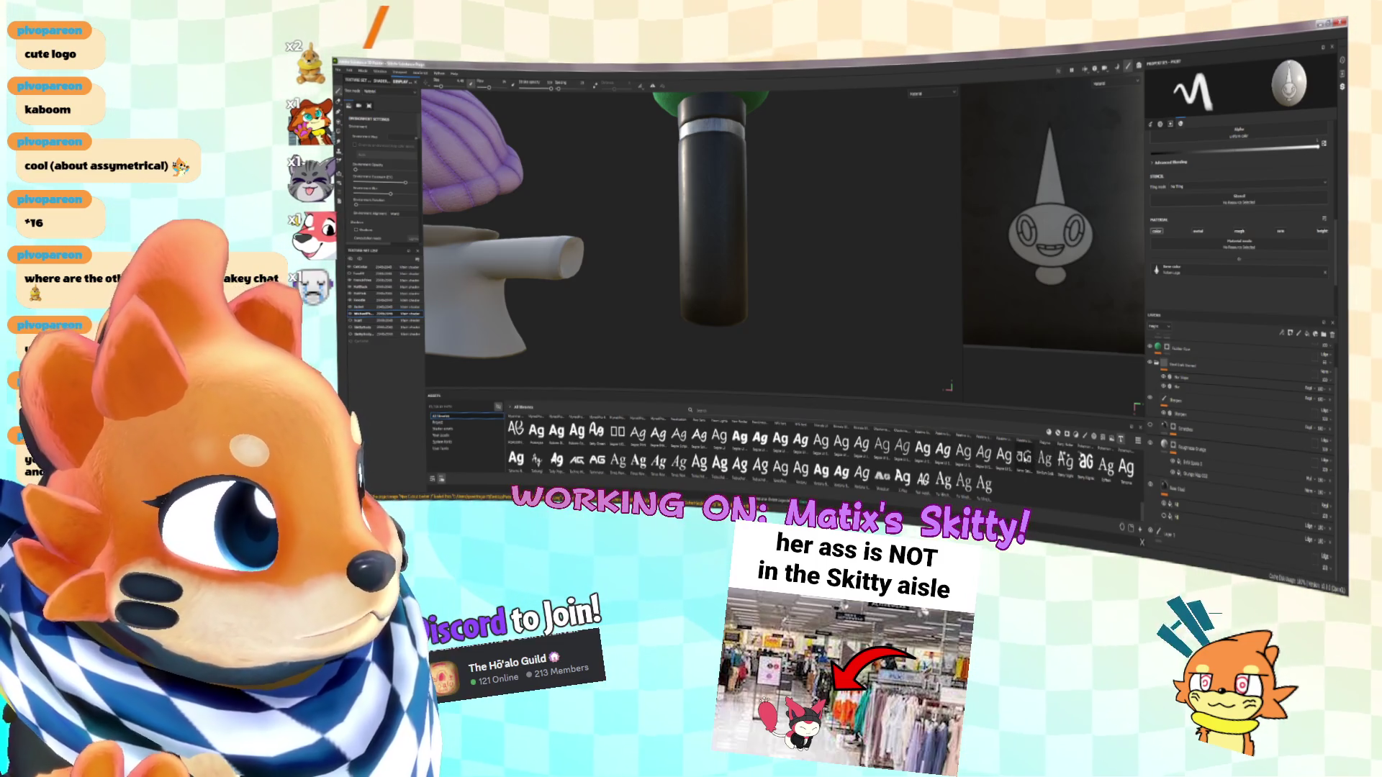
drag(793, 398, 793, 353)
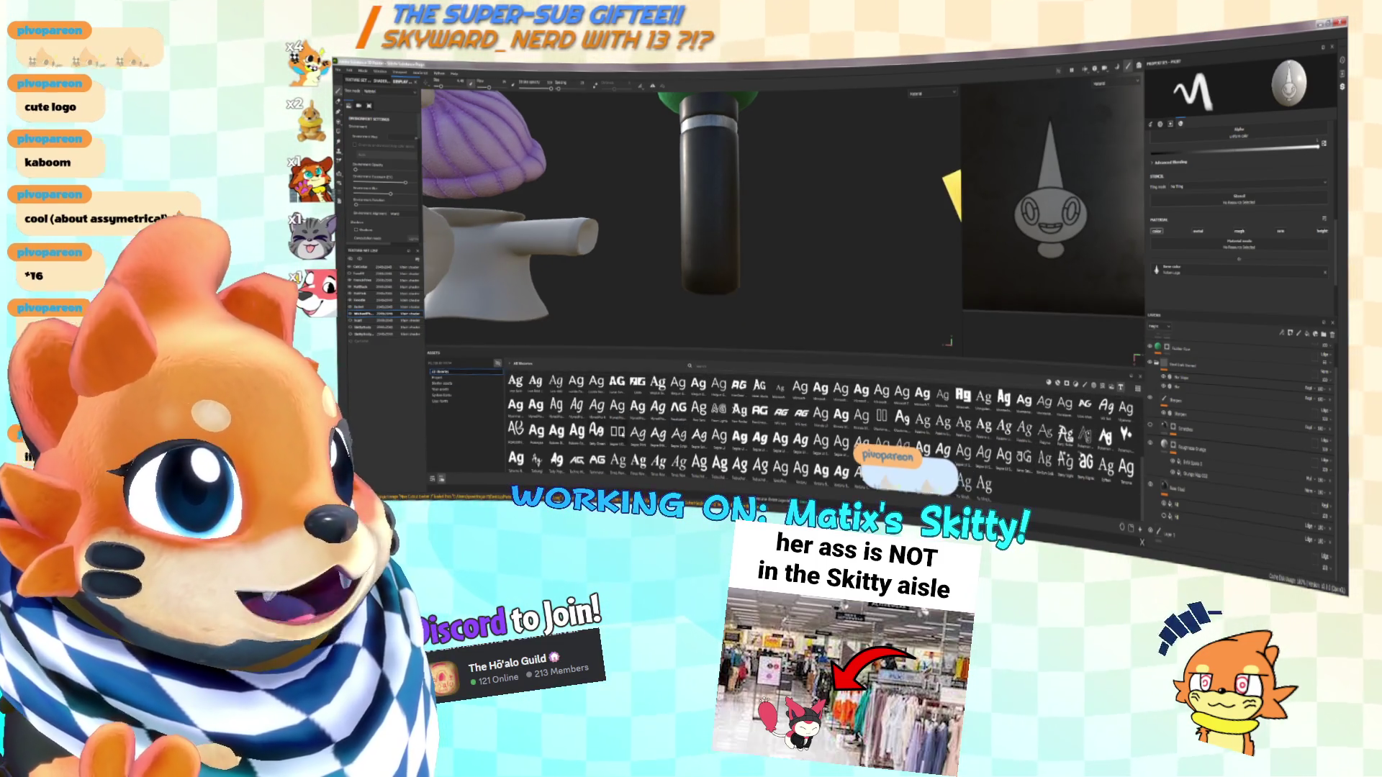
click(537, 456)
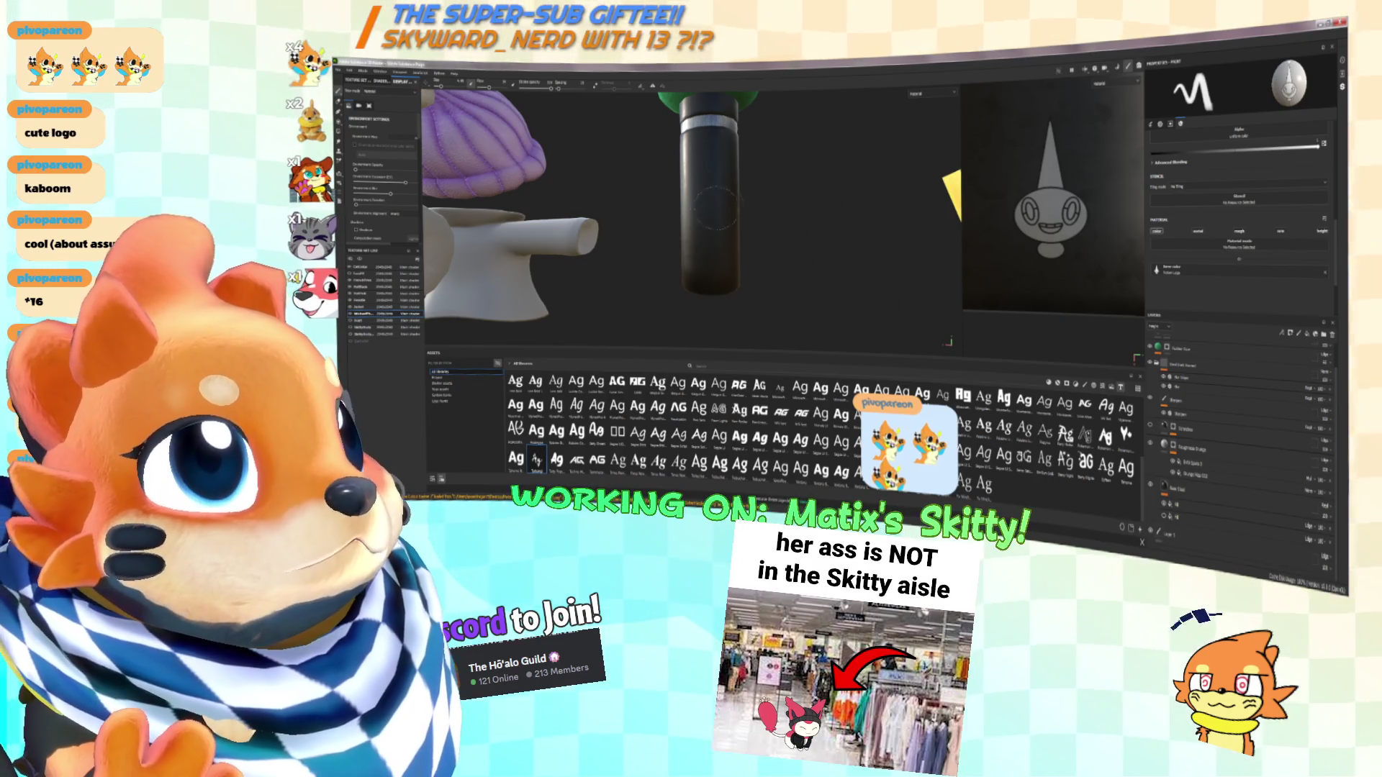
drag(835, 230, 1214, 269)
Replace the Lorem Ipsum text with 'Skitty' and change the text alignment
triple_click(1206, 293)
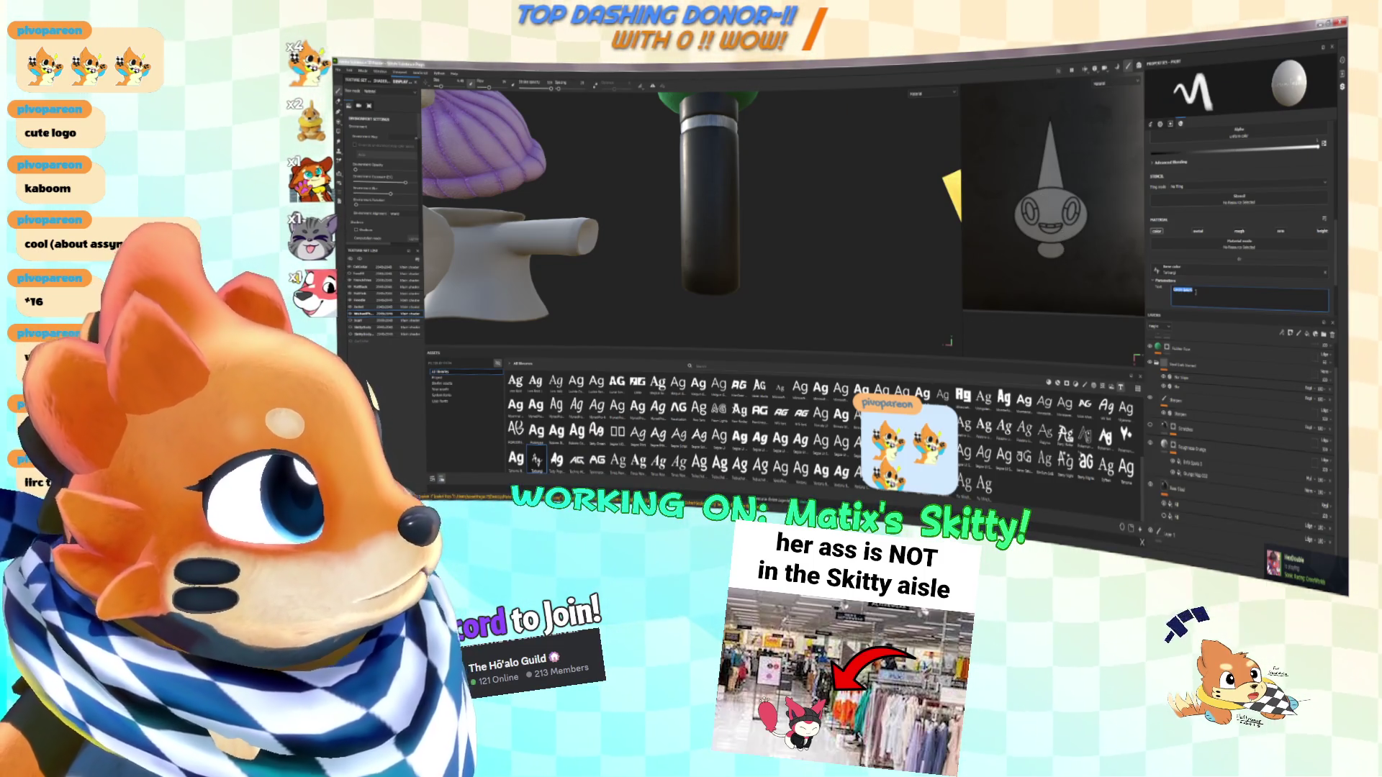
text(Skitty)
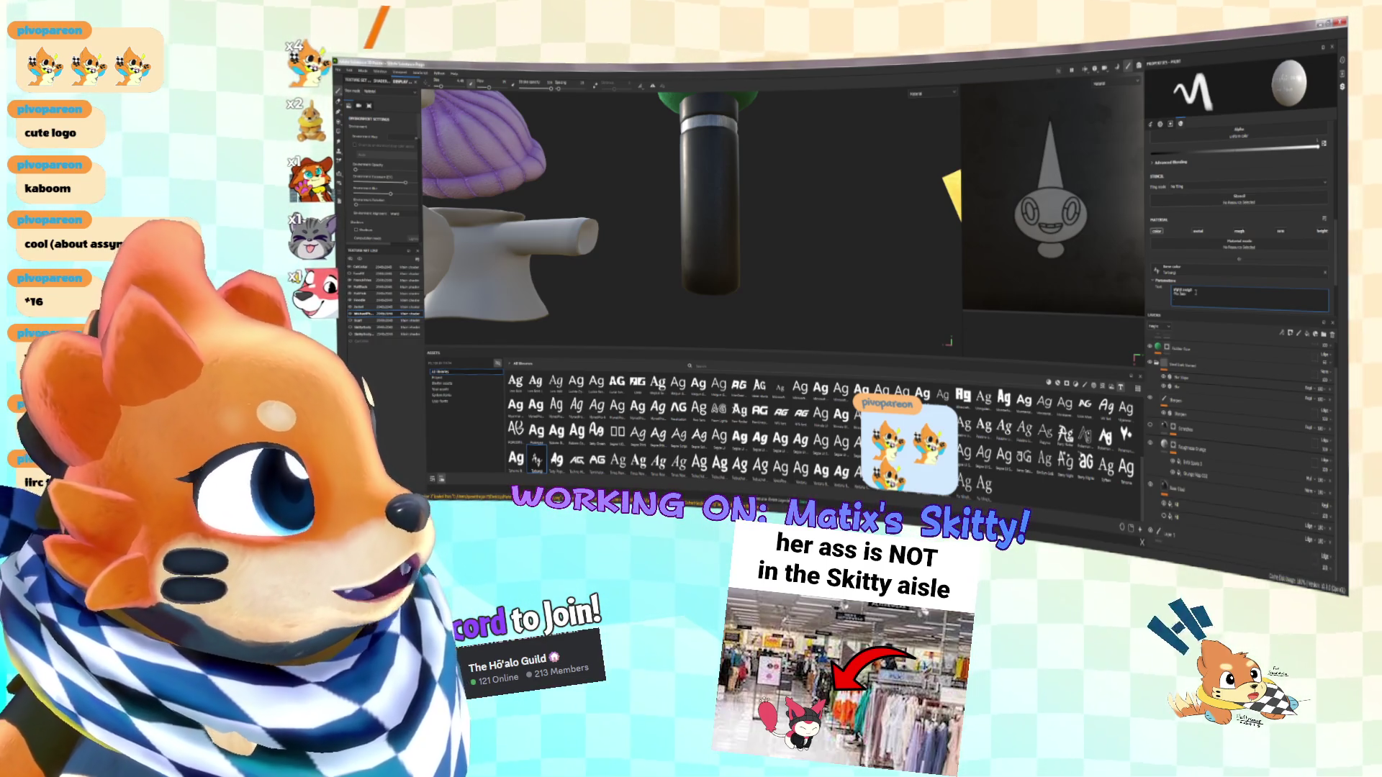
scroll(1201, 289, down, 2)
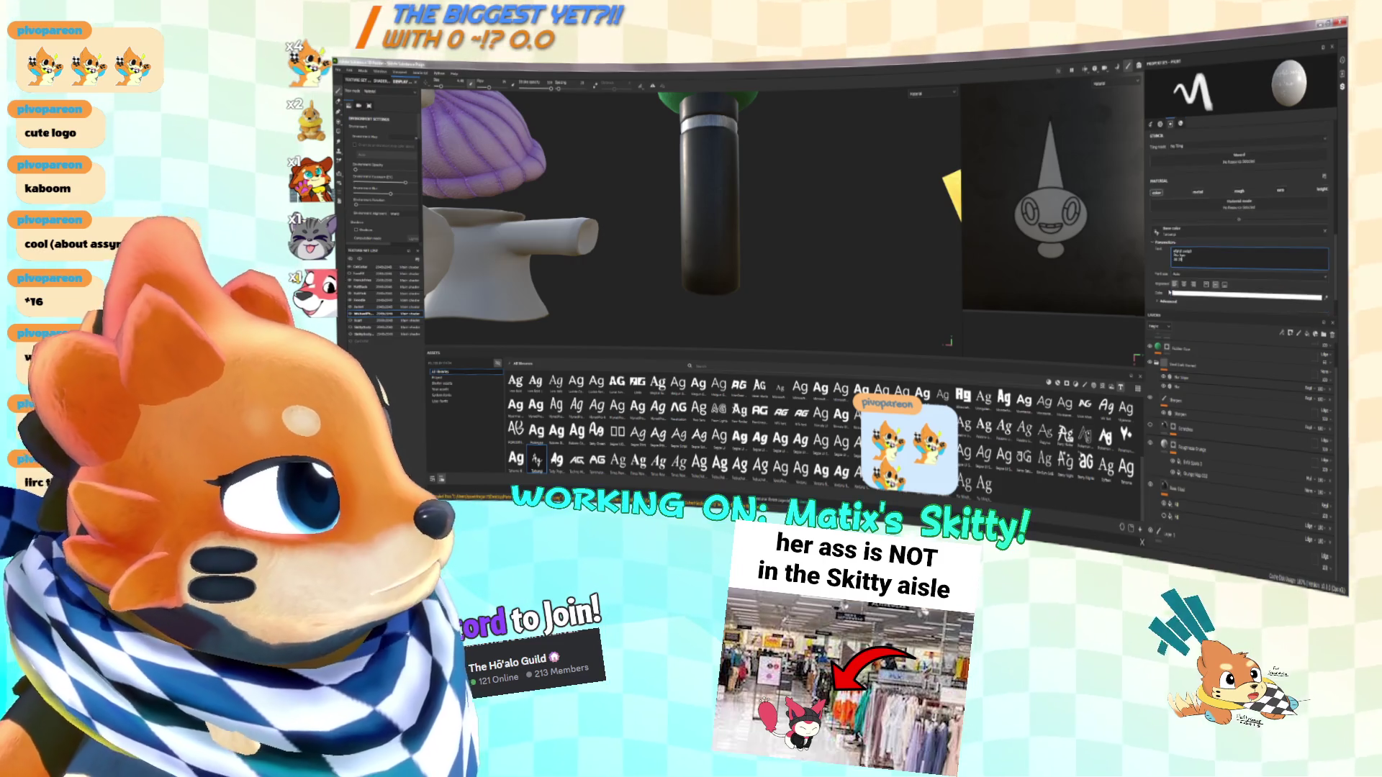
click(1184, 284)
alt+drag(792, 216, 720, 216)
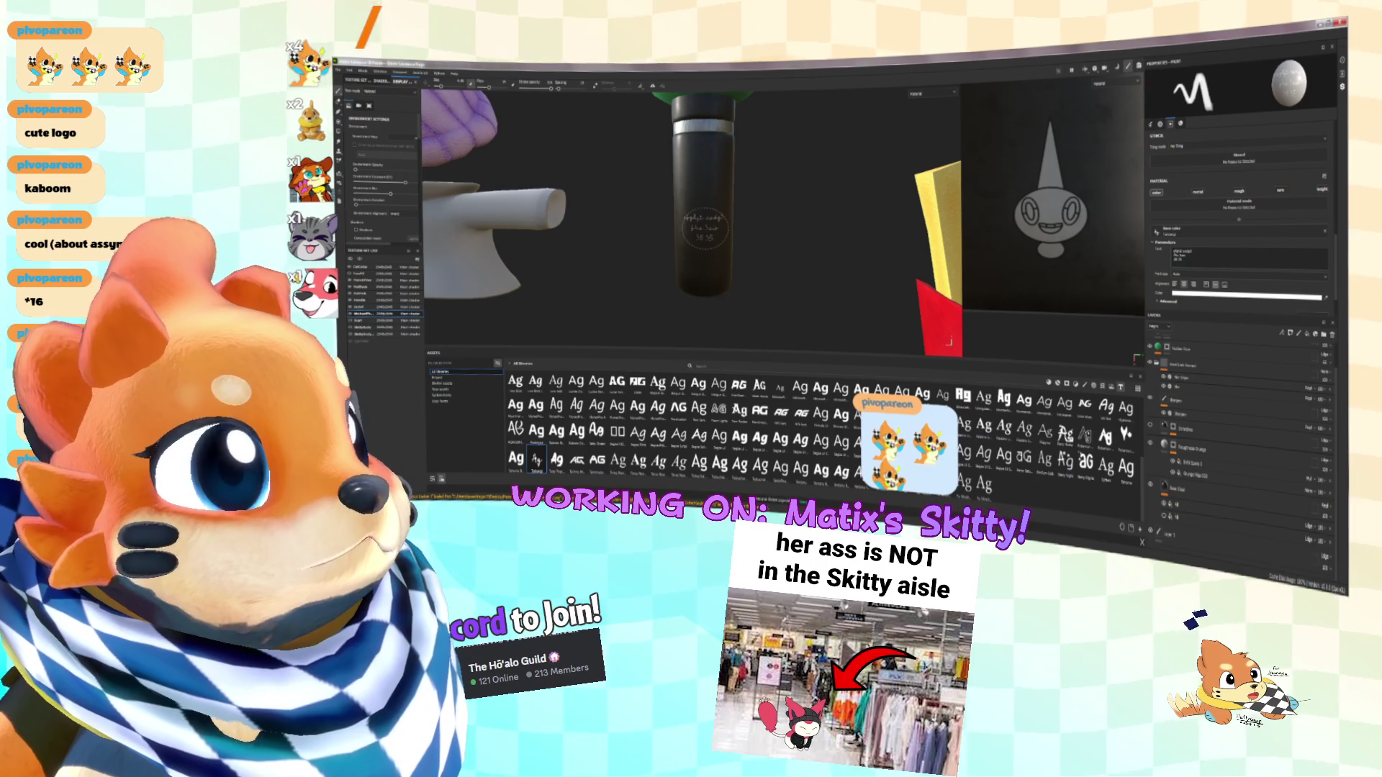
Expand the Advanced text settings and lower the Character spacing
scroll(704, 228, up, 2)
scroll(1200, 271, down, 2)
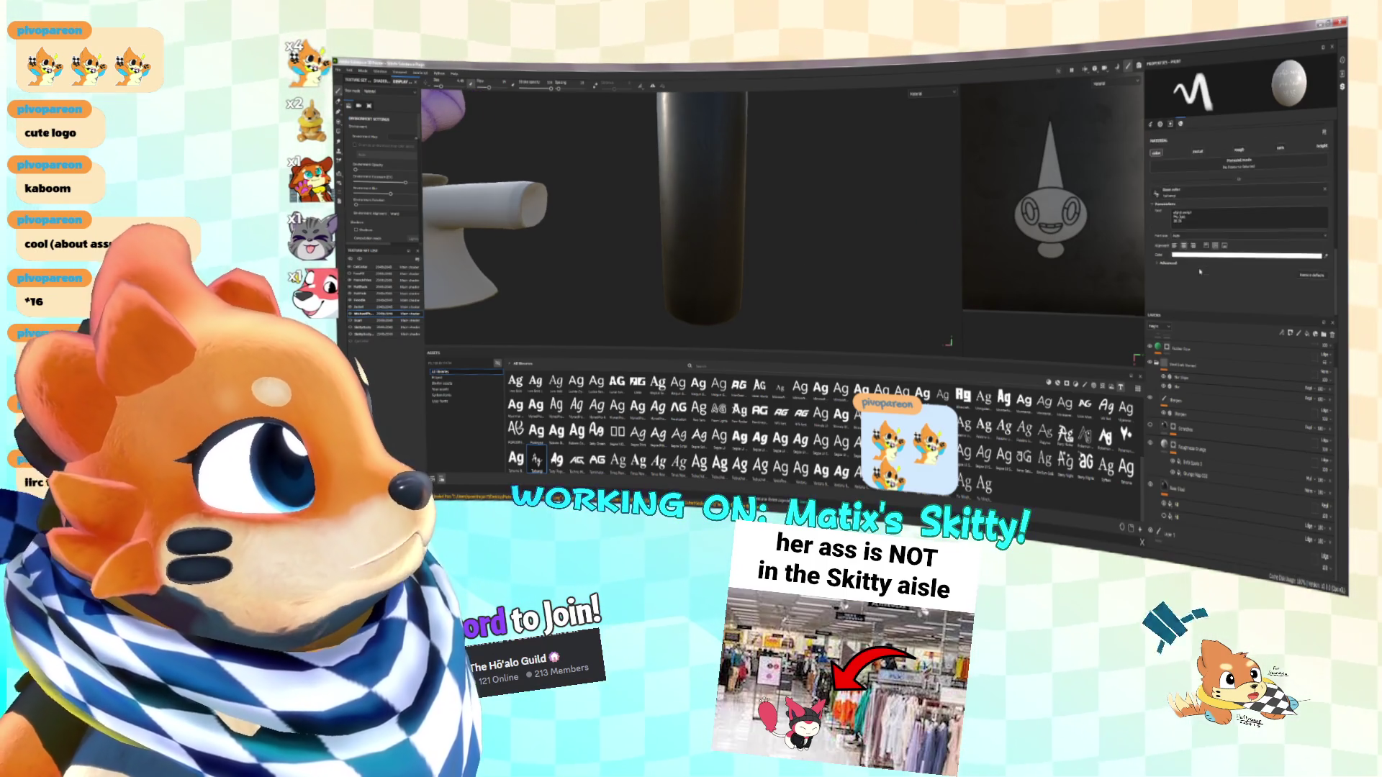
scroll(1199, 271, up, 1)
click(1191, 256)
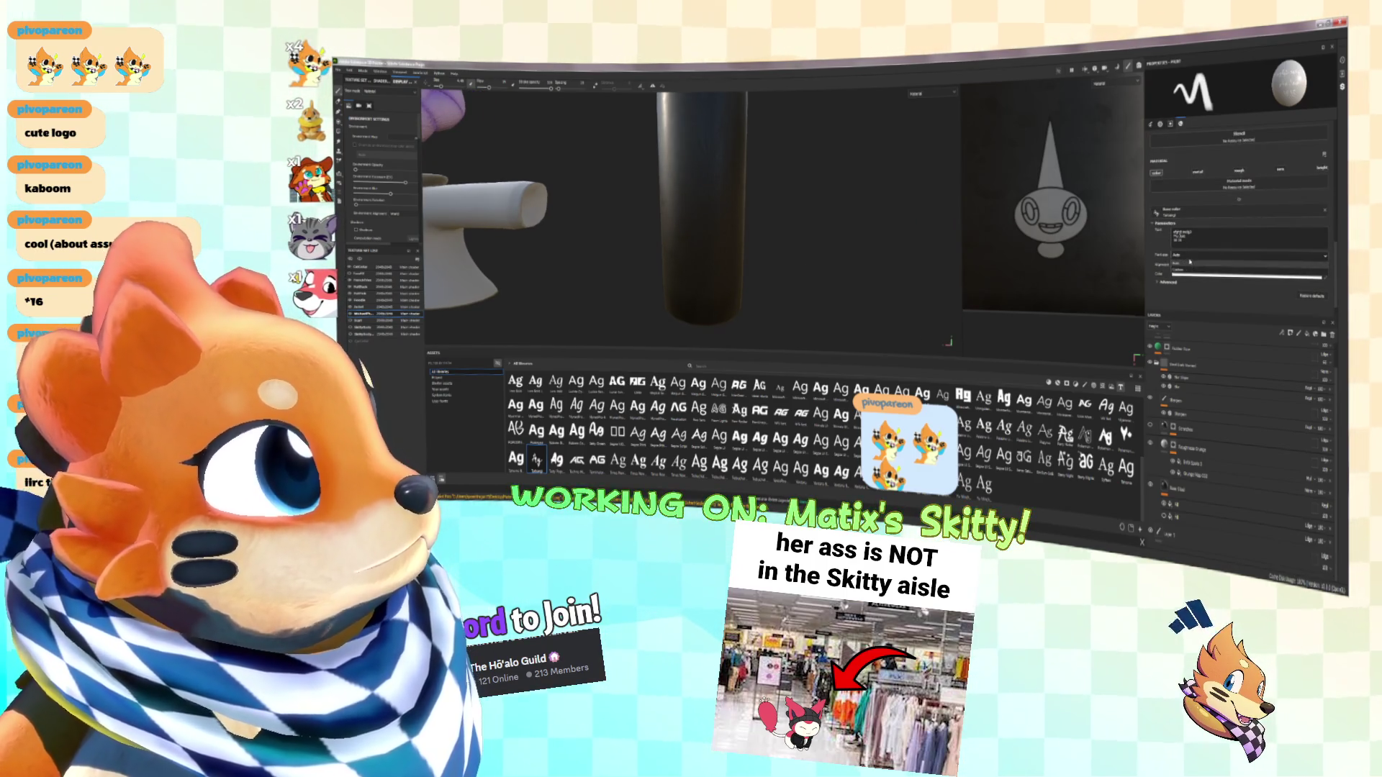
click(1189, 263)
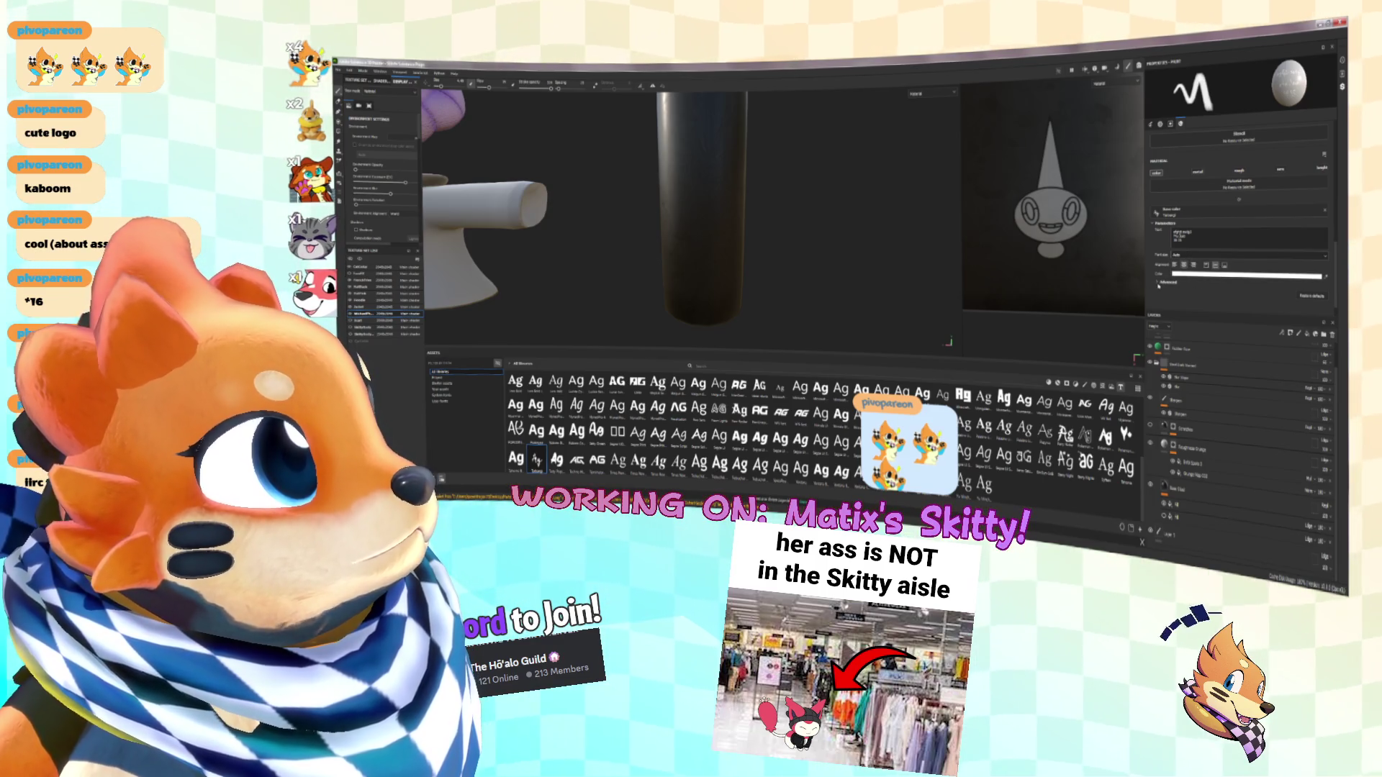
click(1159, 282)
scroll(1180, 252, down, 3)
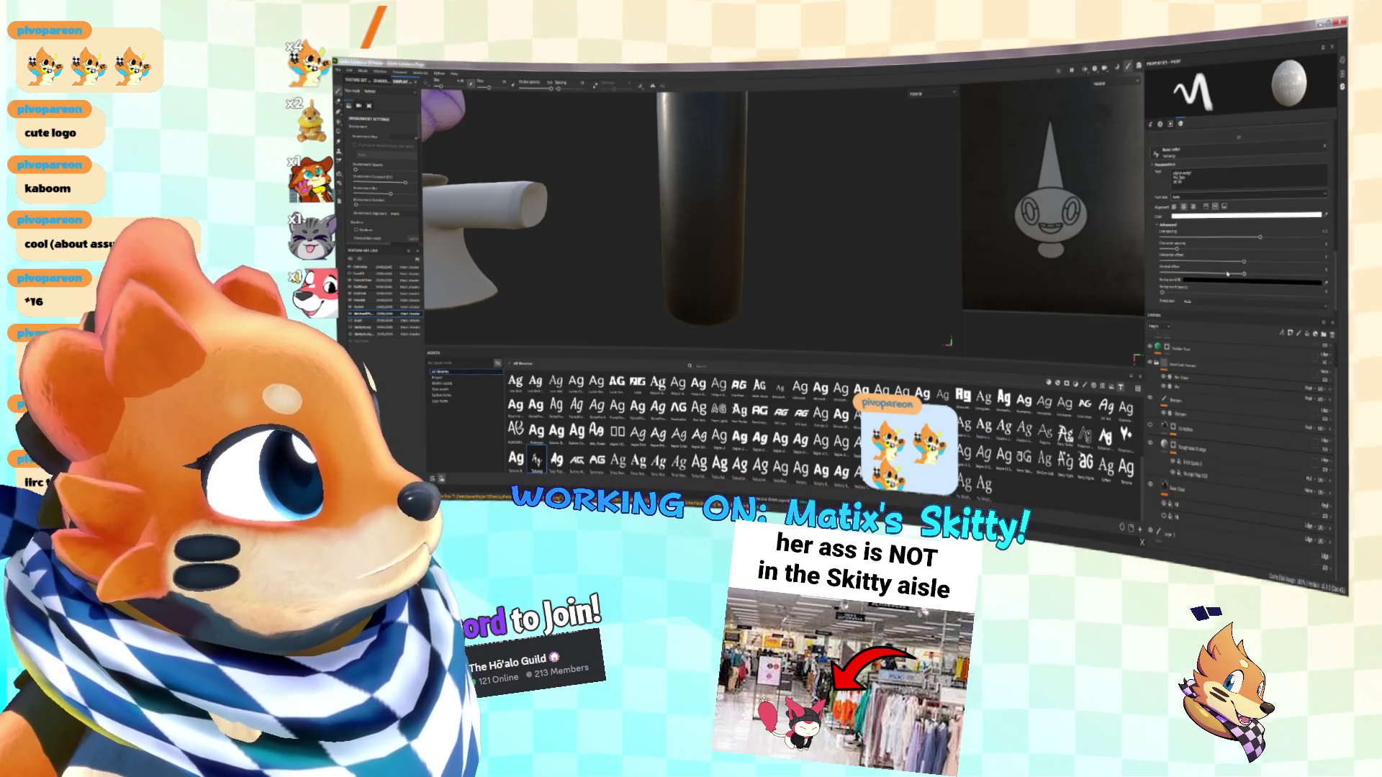
drag(1184, 245, 1168, 248)
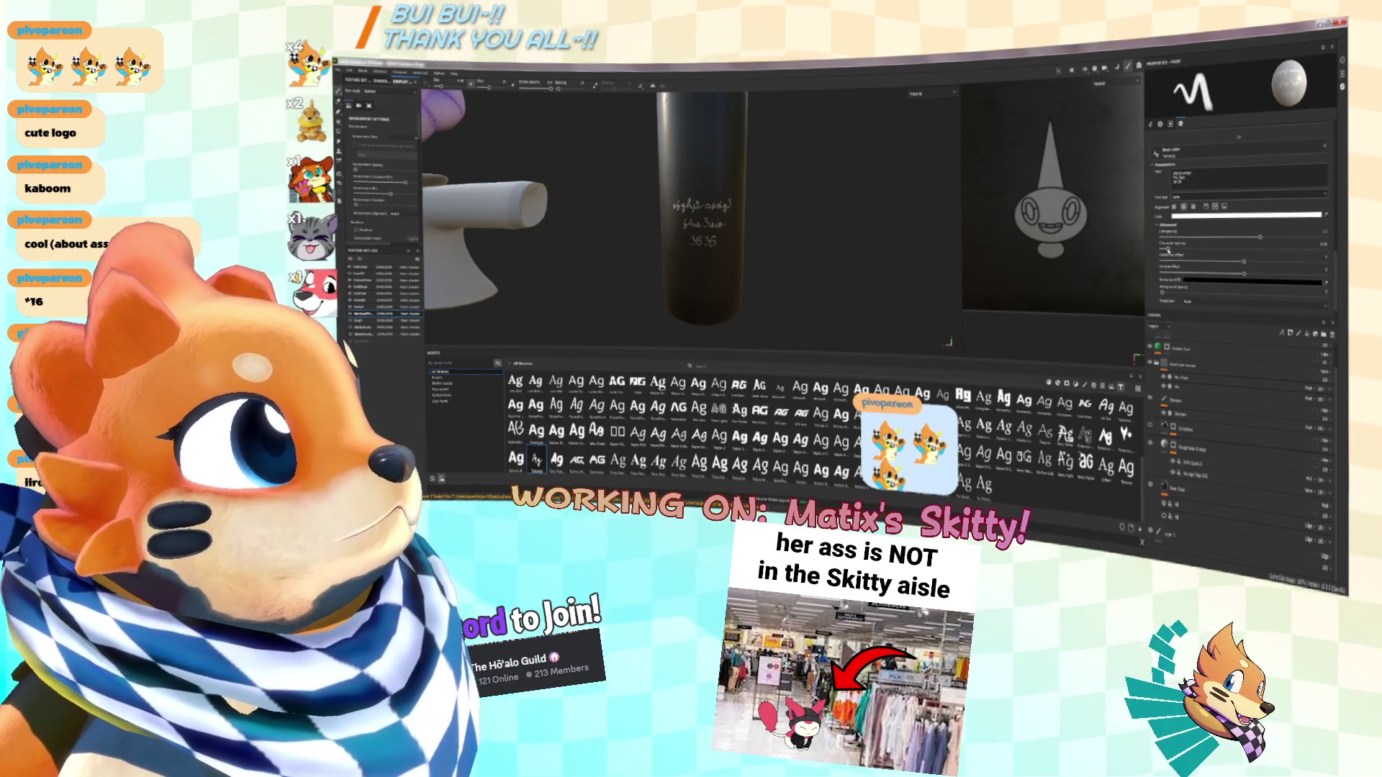
Shrink the brush and stamp the text small onto the black mic handle
alt+drag(713, 231, 709, 236)
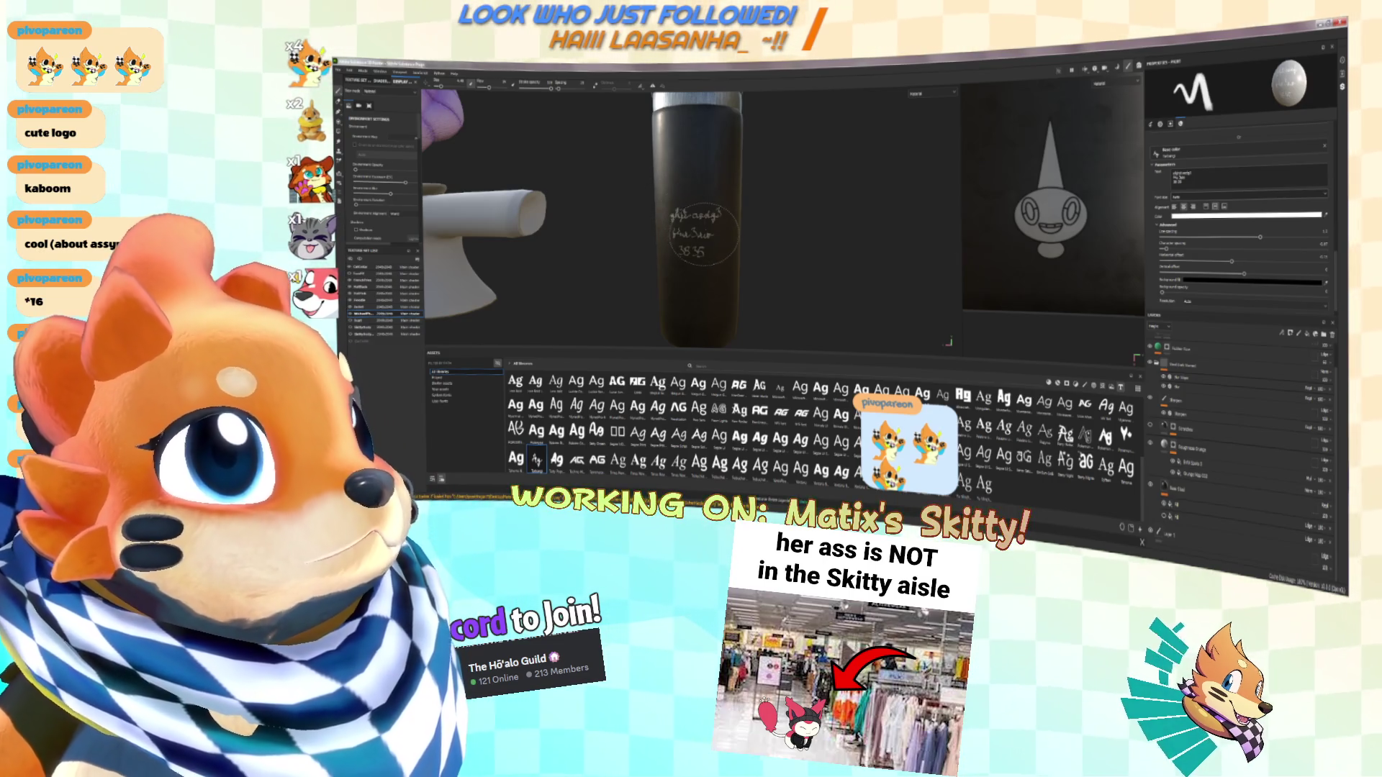
mouse_move(701, 233)
alt+mouse_down()
mouse_move(725, 284)
mouse_move(682, 248)
alt+mouse_up()
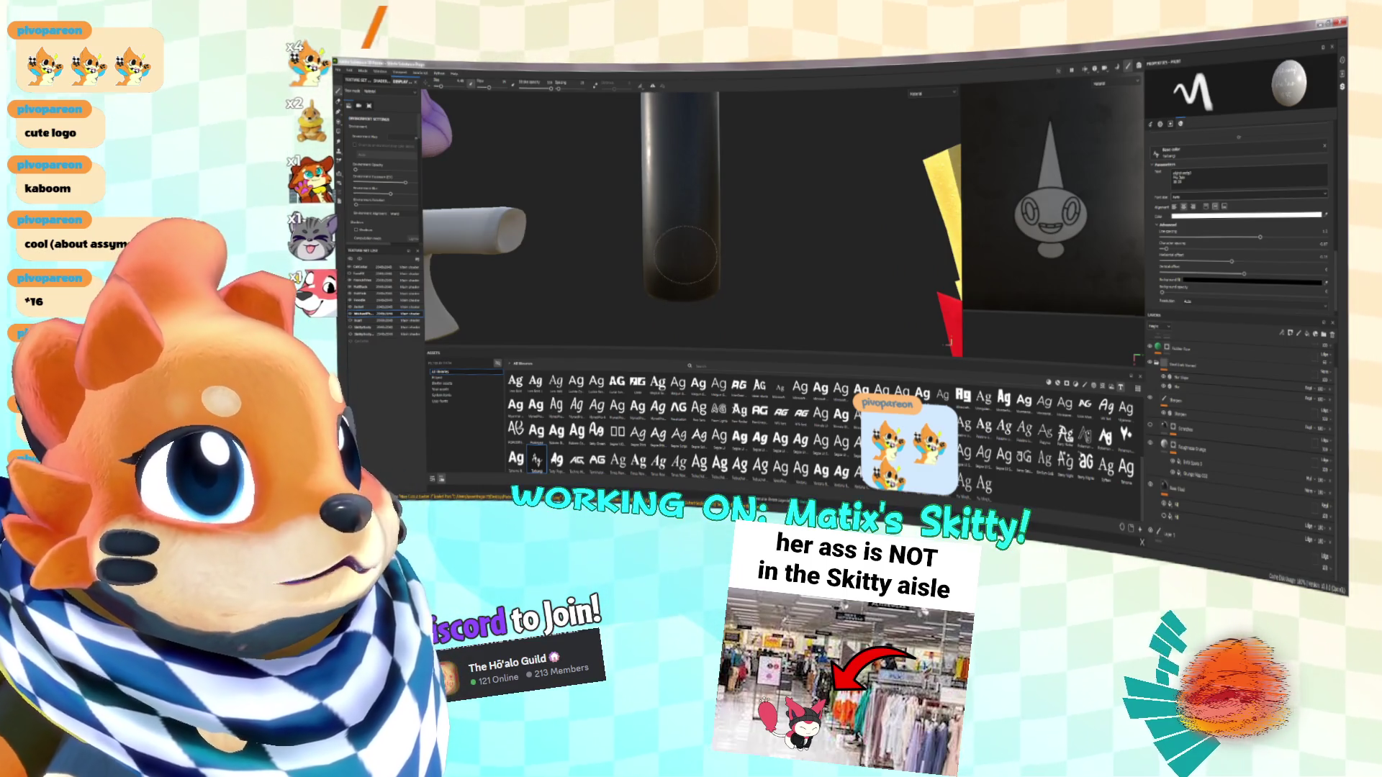
key([)
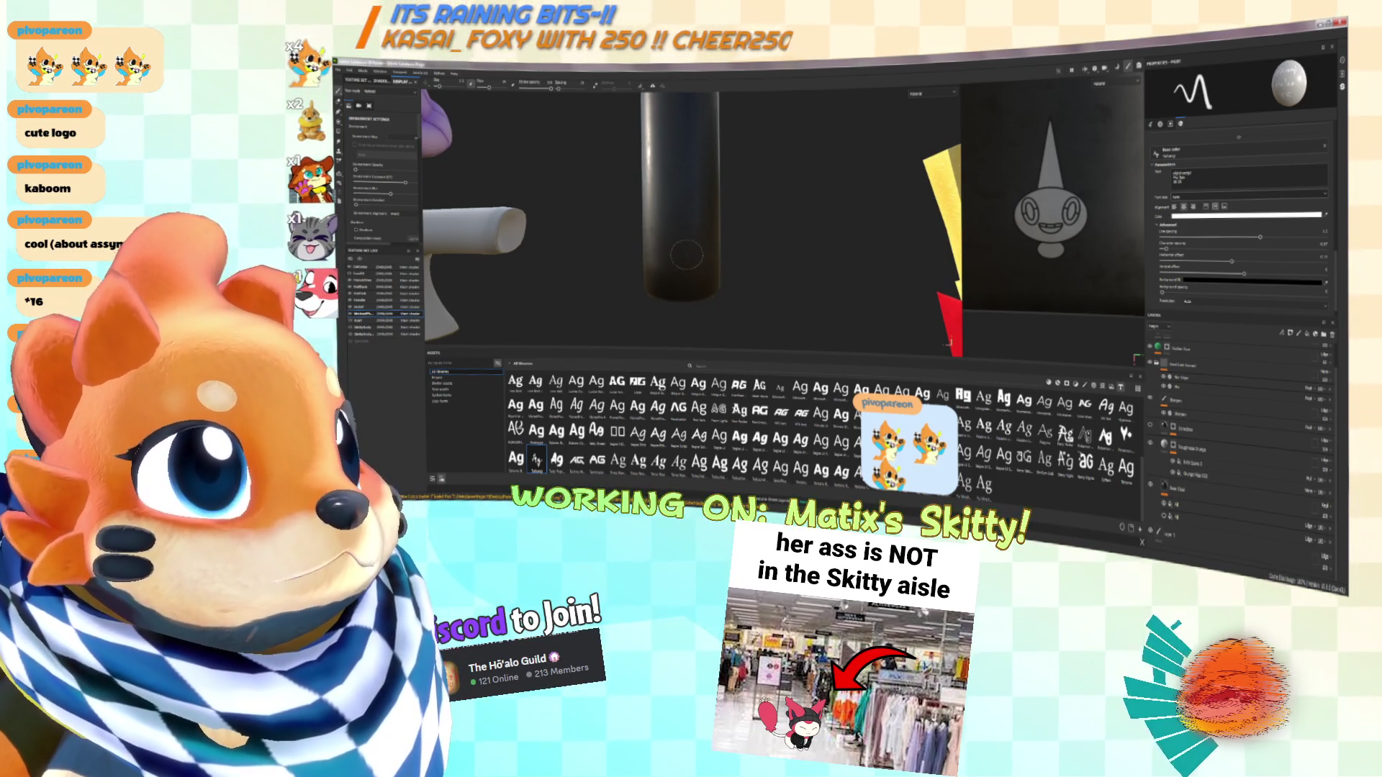
click(686, 254)
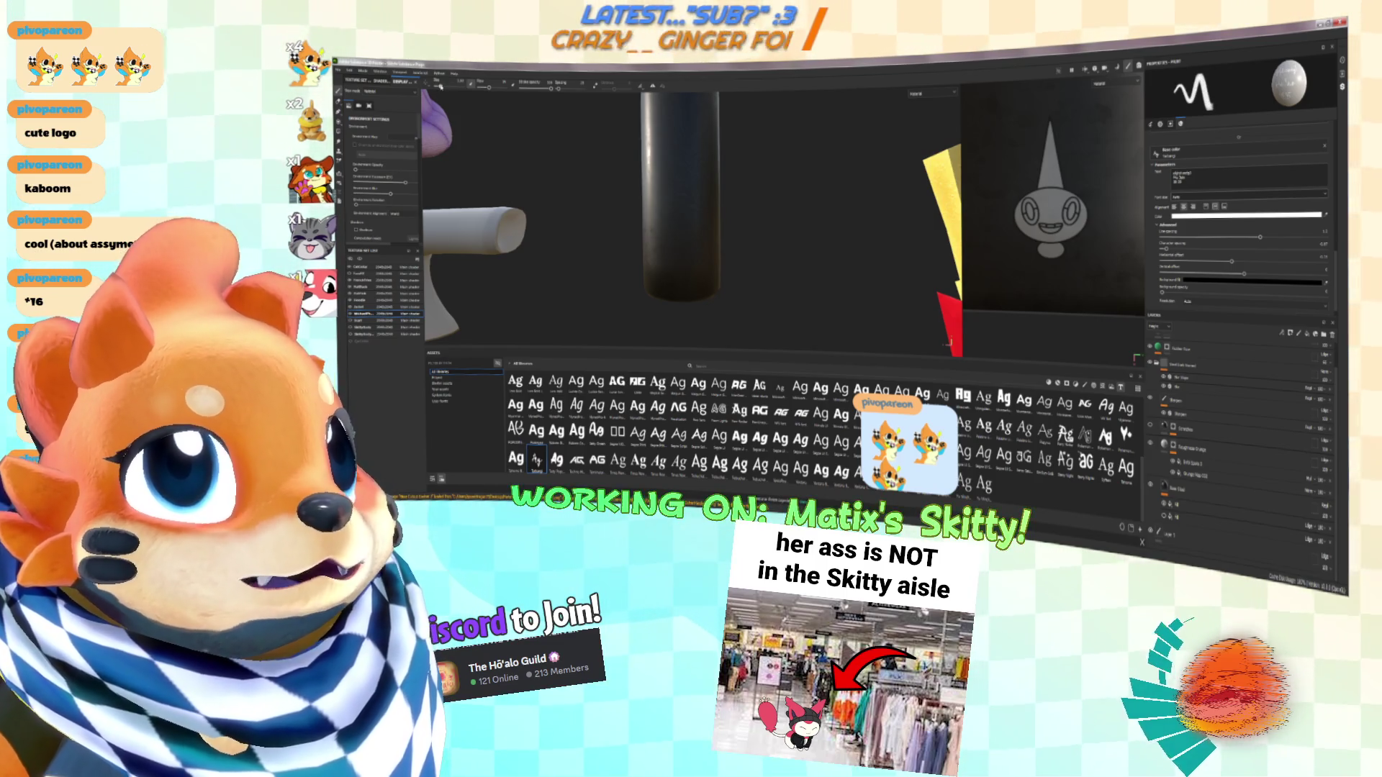
scroll(702, 267, down, 4)
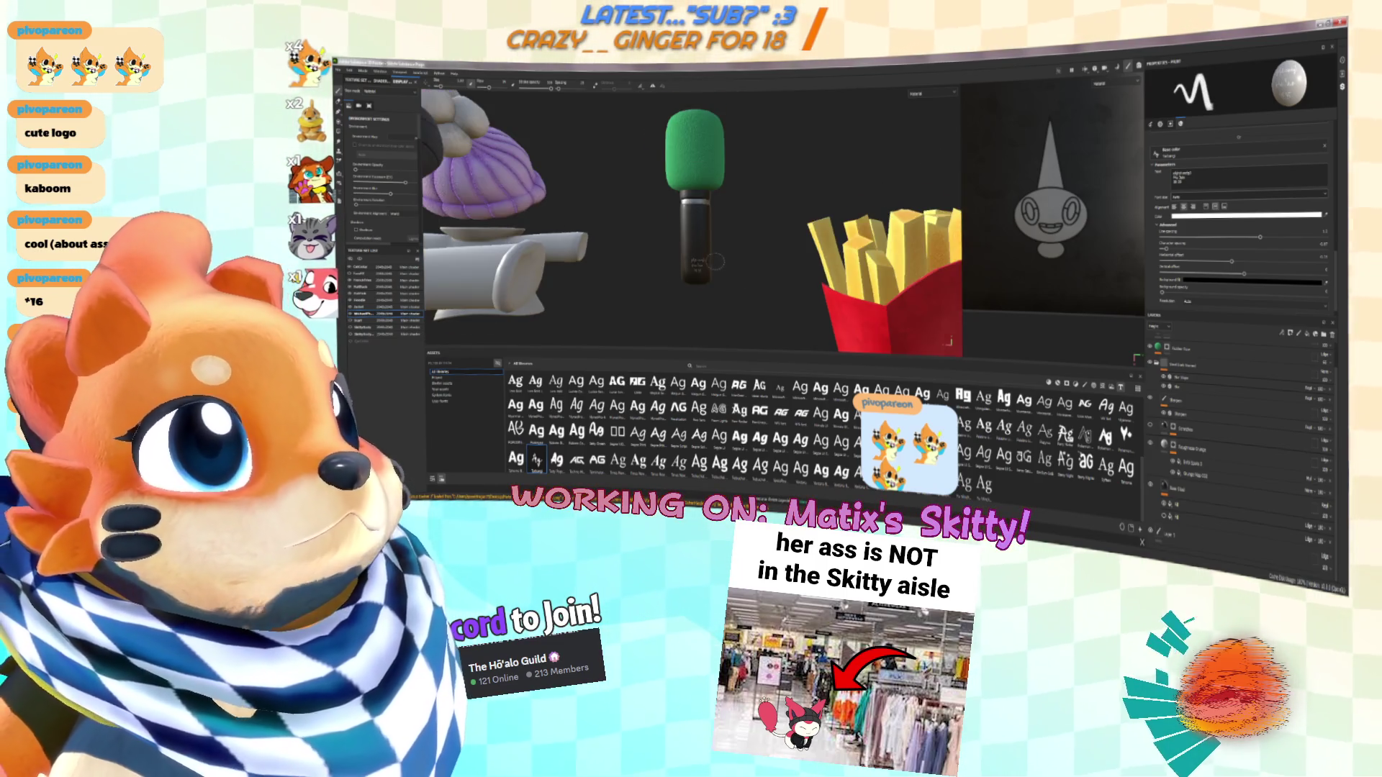
Add a new paint layer, stamp the text in solid white on the mic handle, then add a fill layer
scroll(693, 263, up, 2)
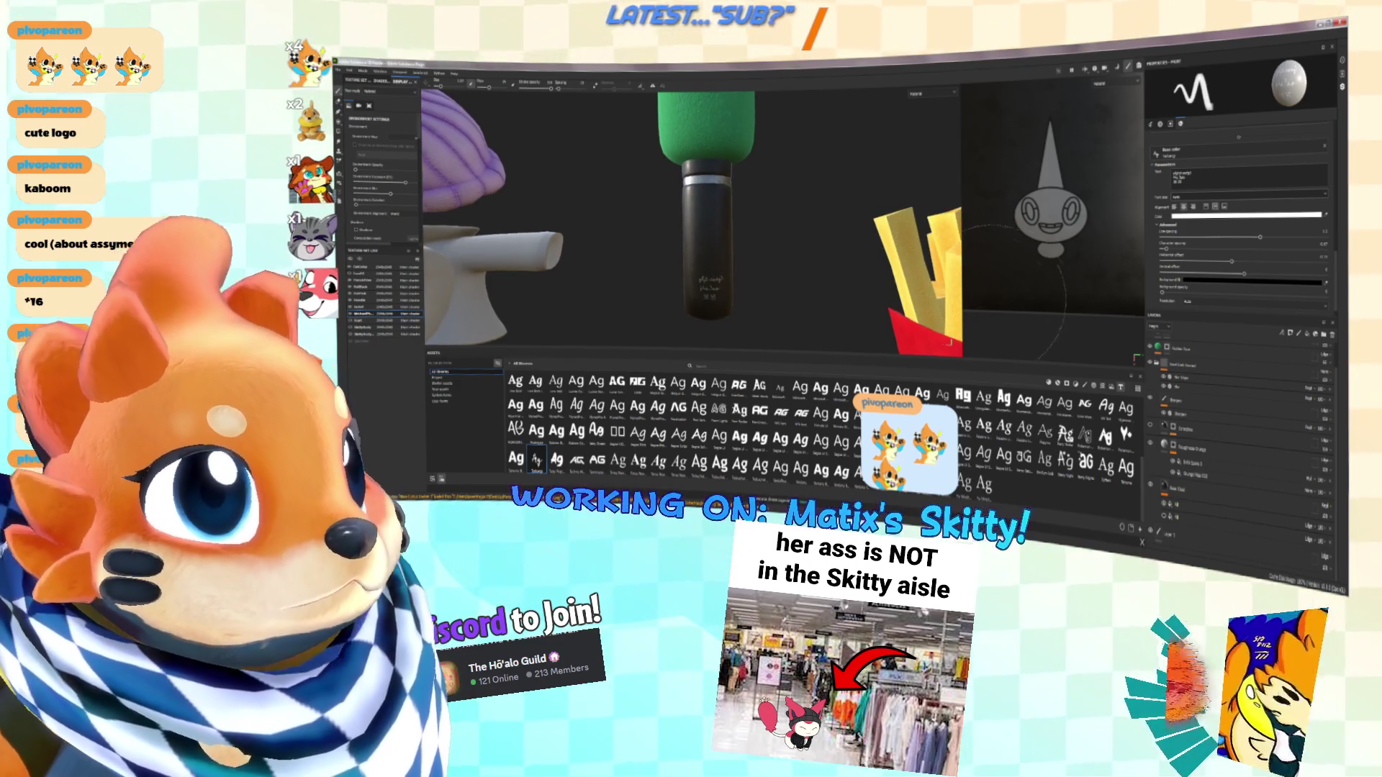
click(1282, 333)
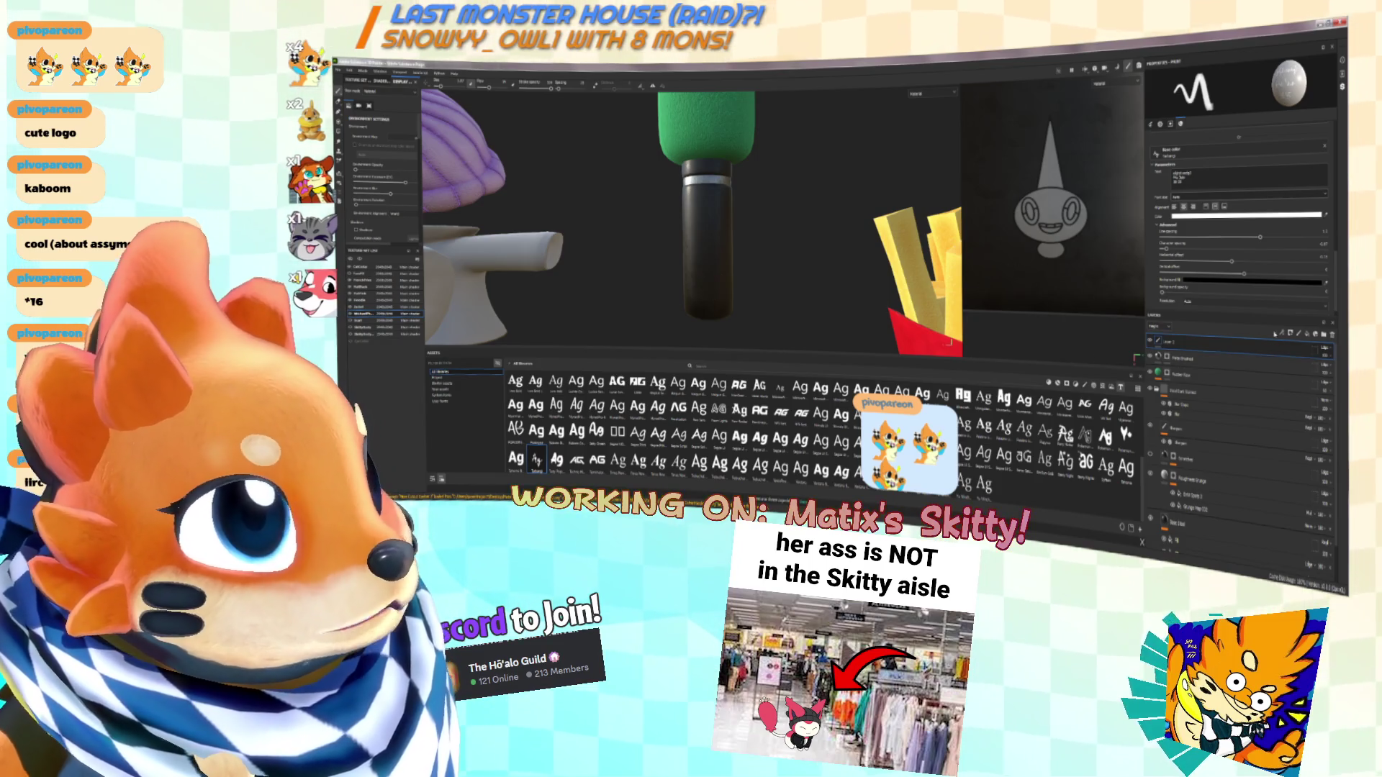
click(1282, 334)
click(709, 291)
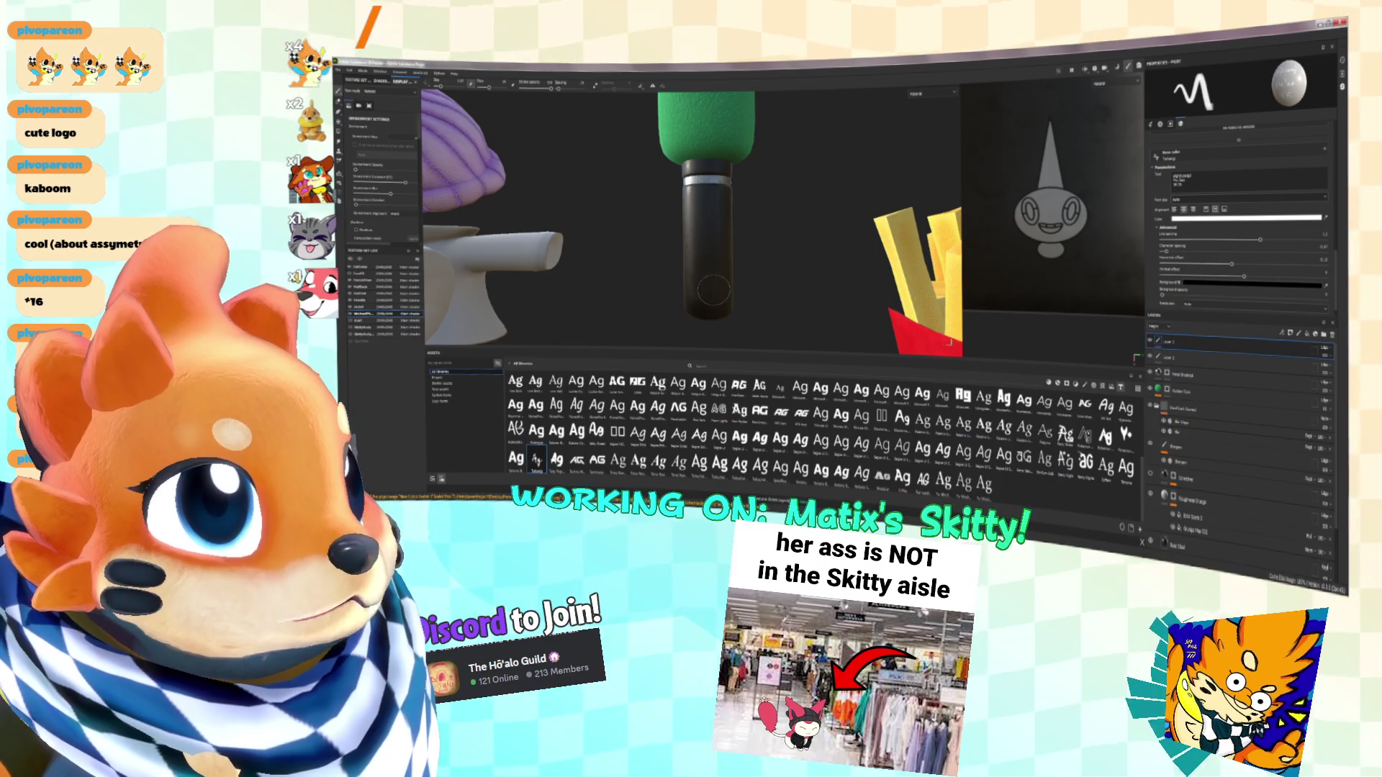
click(713, 291)
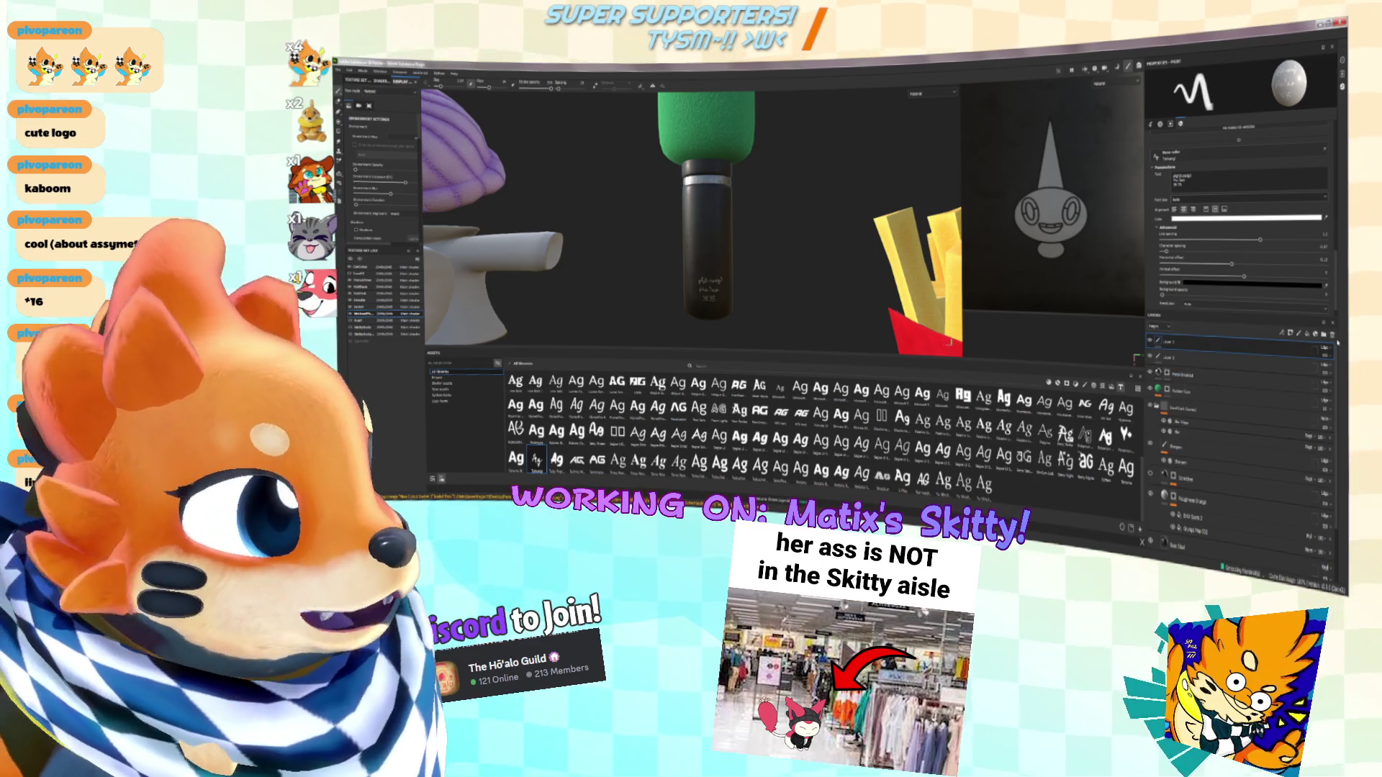
click(1281, 335)
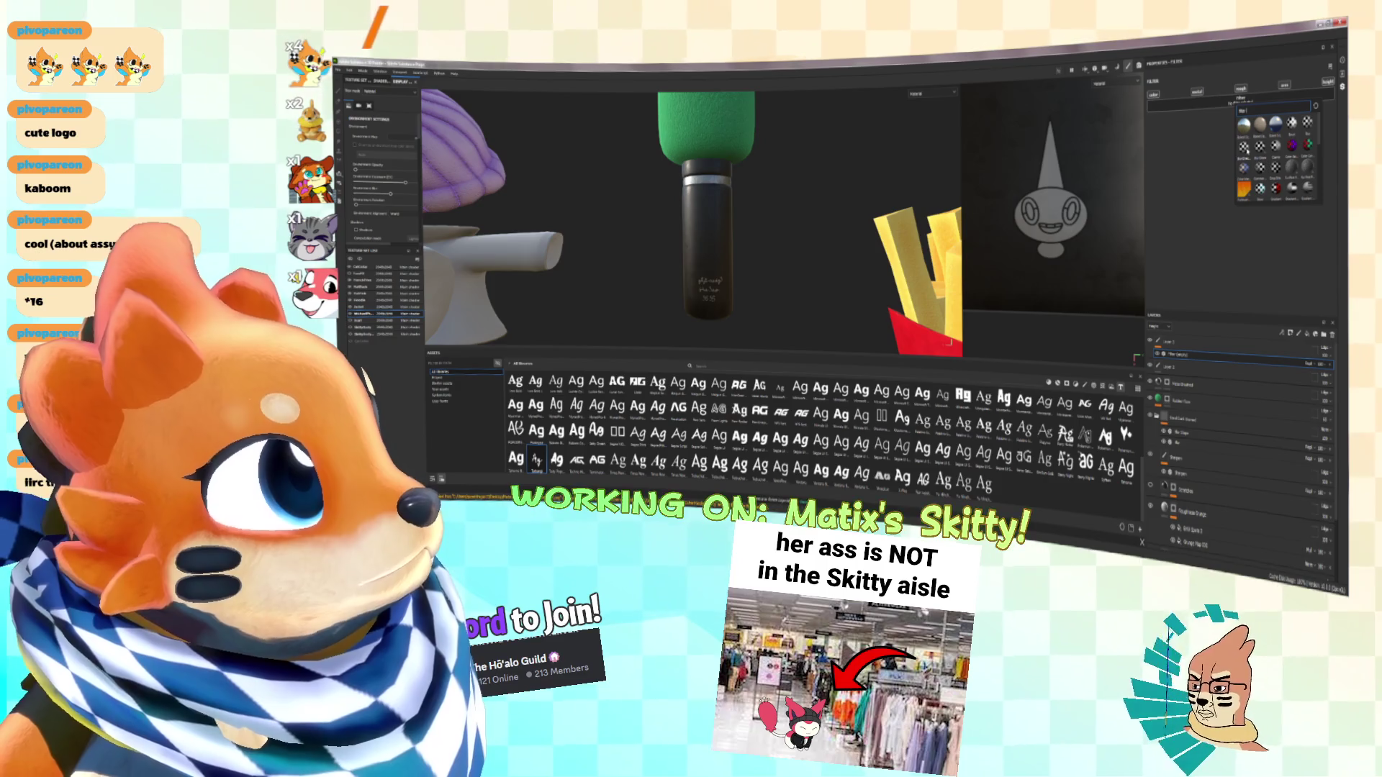
Apply a material to the fill layer and lower its slider so the engraved text reads clearer
click(1259, 153)
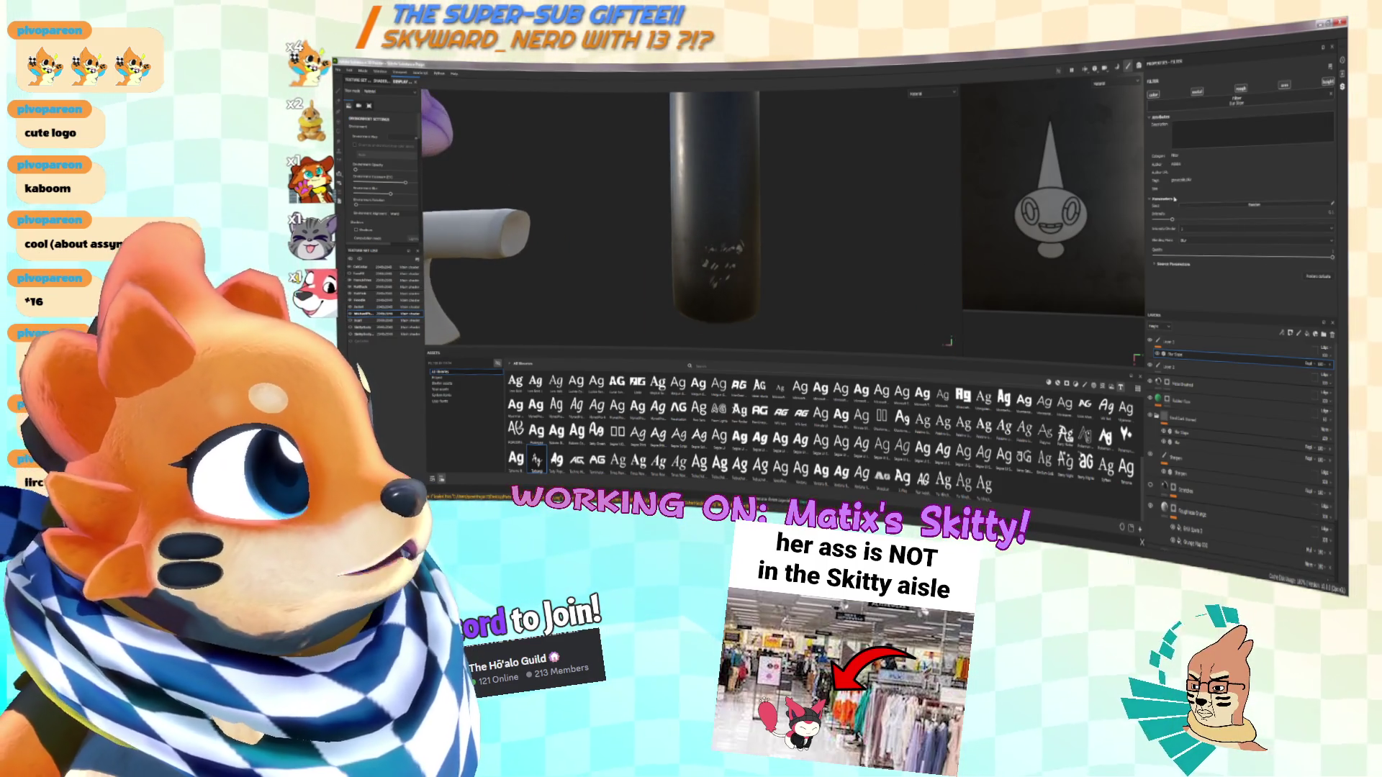
drag(1170, 220, 1157, 221)
mouse_move(712, 273)
alt+mouse_down()
mouse_move(758, 277)
mouse_move(745, 276)
alt+mouse_up()
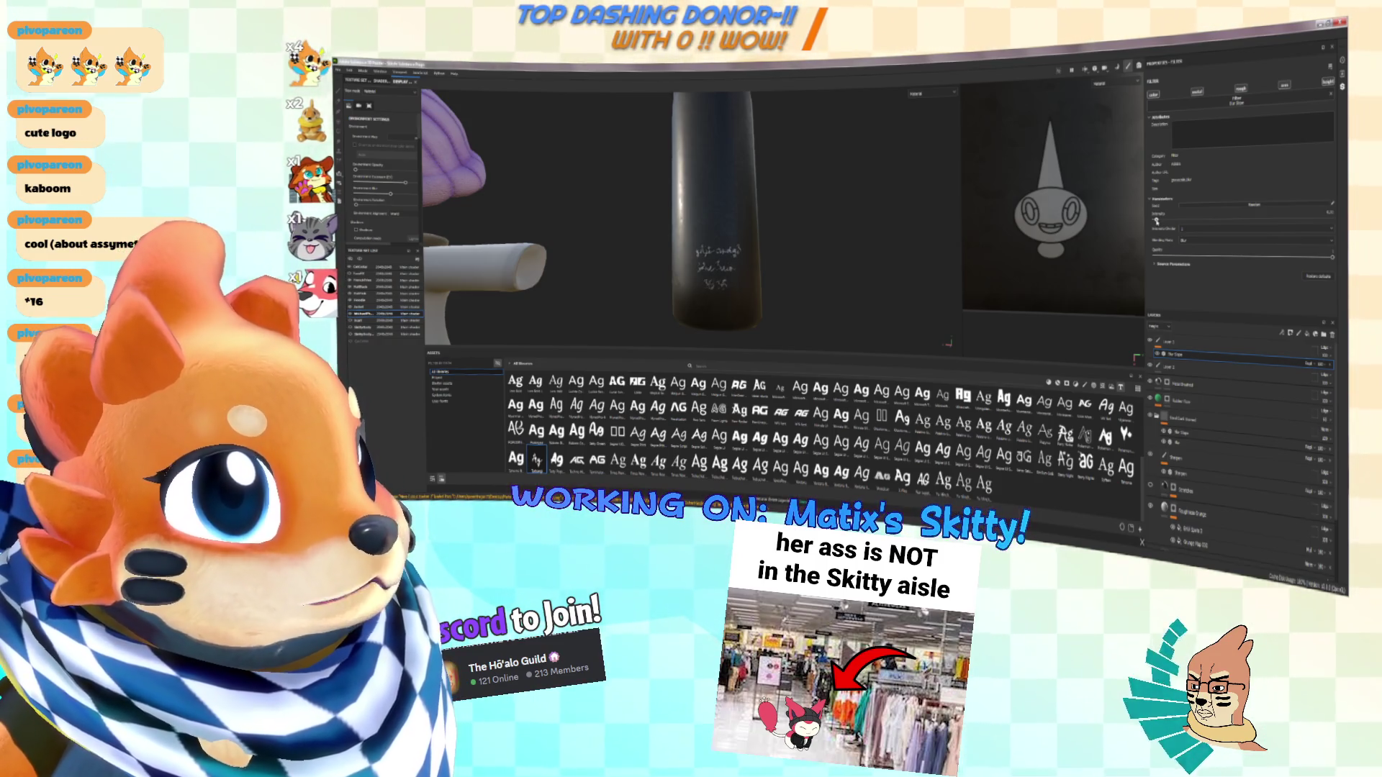
scroll(758, 269, up, 5)
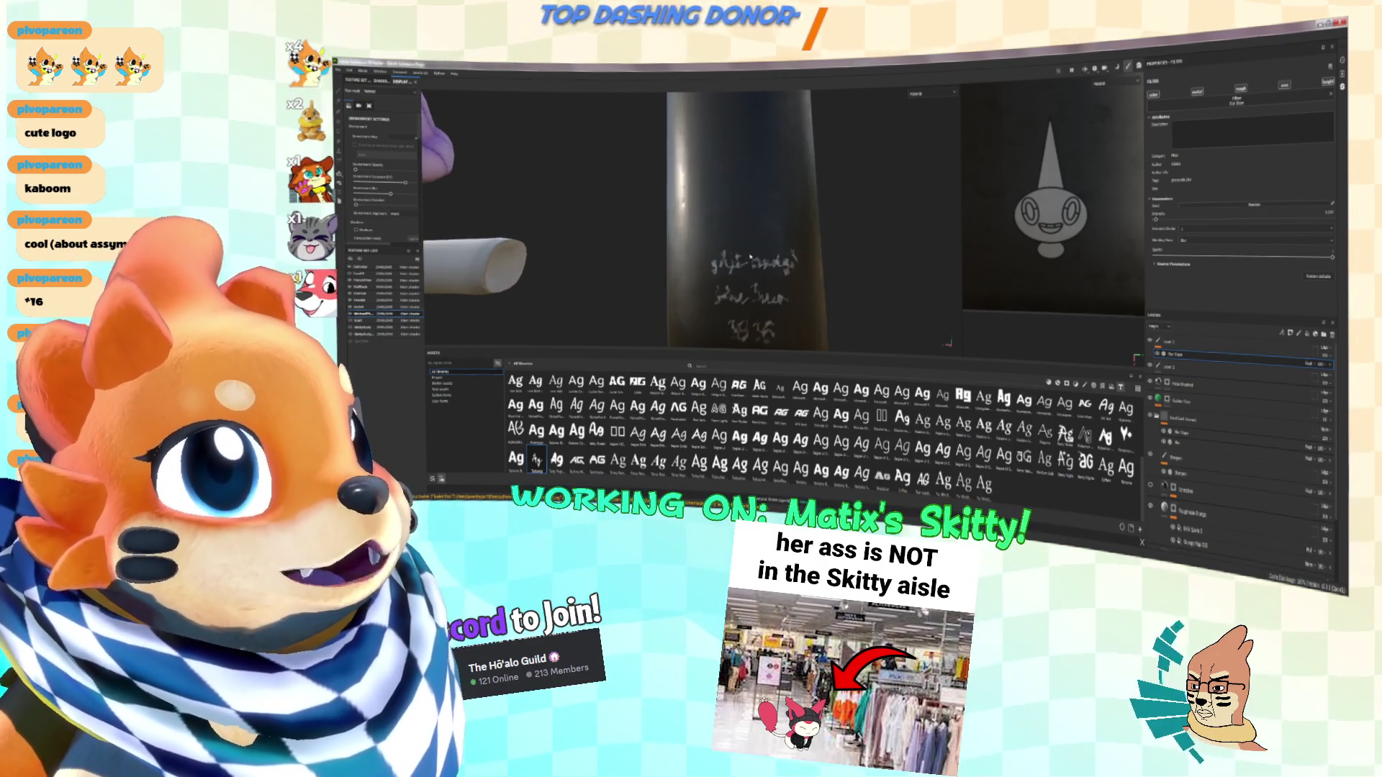
alt+drag(751, 246, 715, 243)
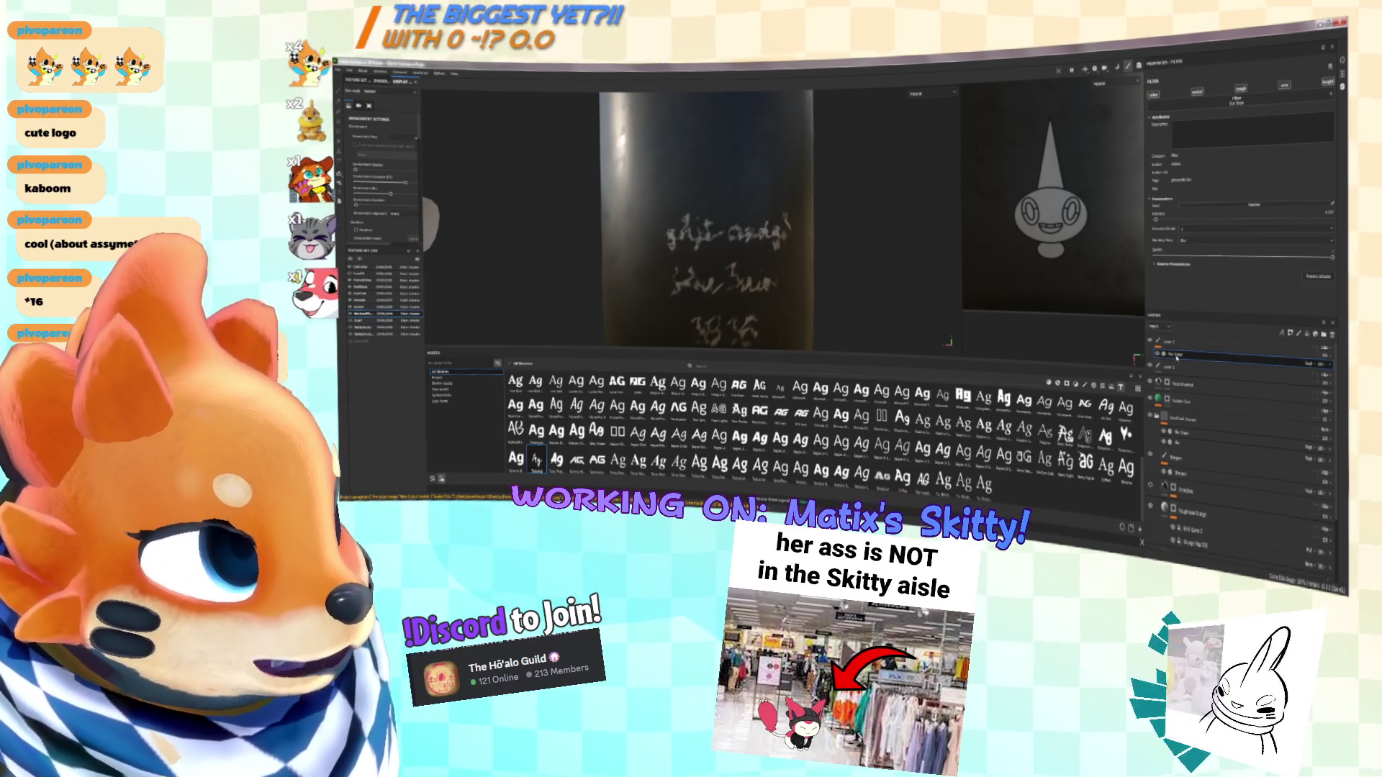
scroll(791, 257, down, 3)
scroll(791, 258, down, 5)
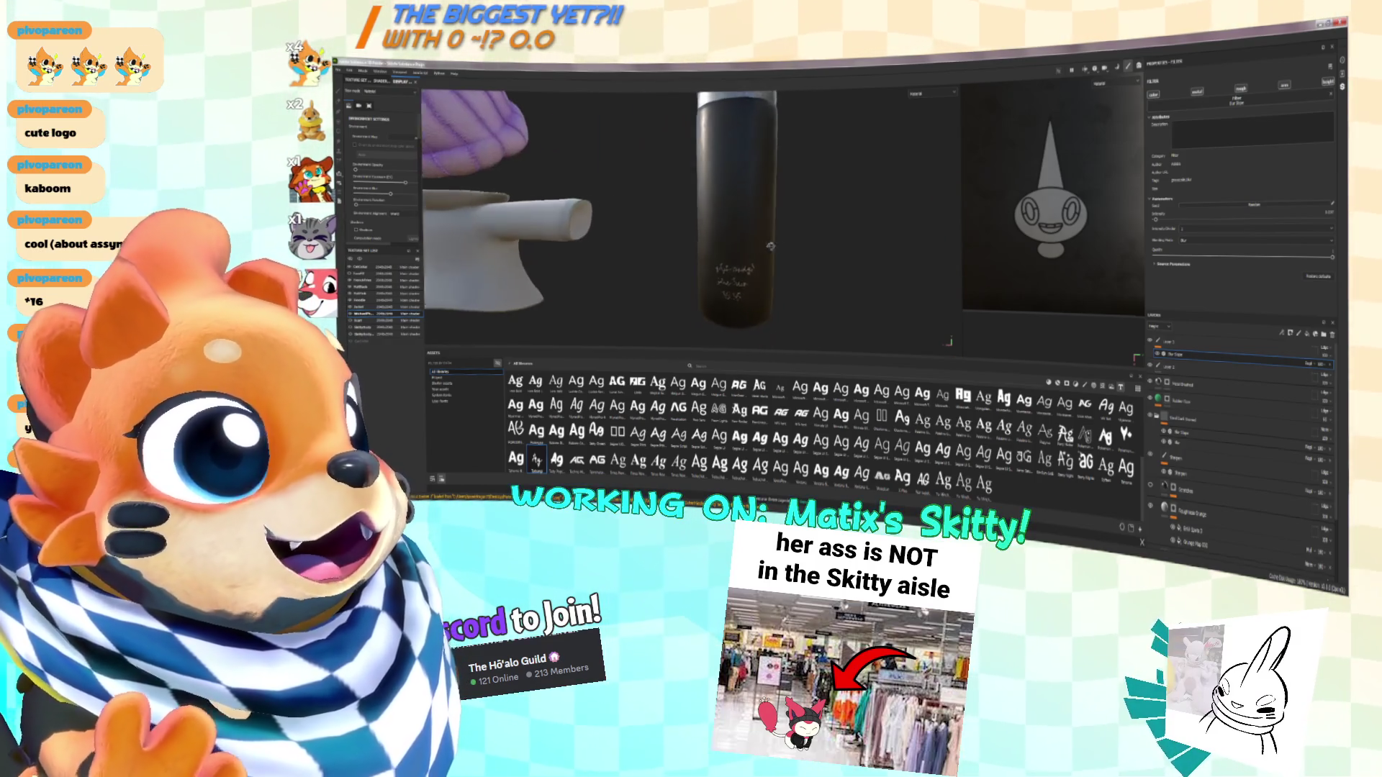
alt+drag(802, 243, 723, 228)
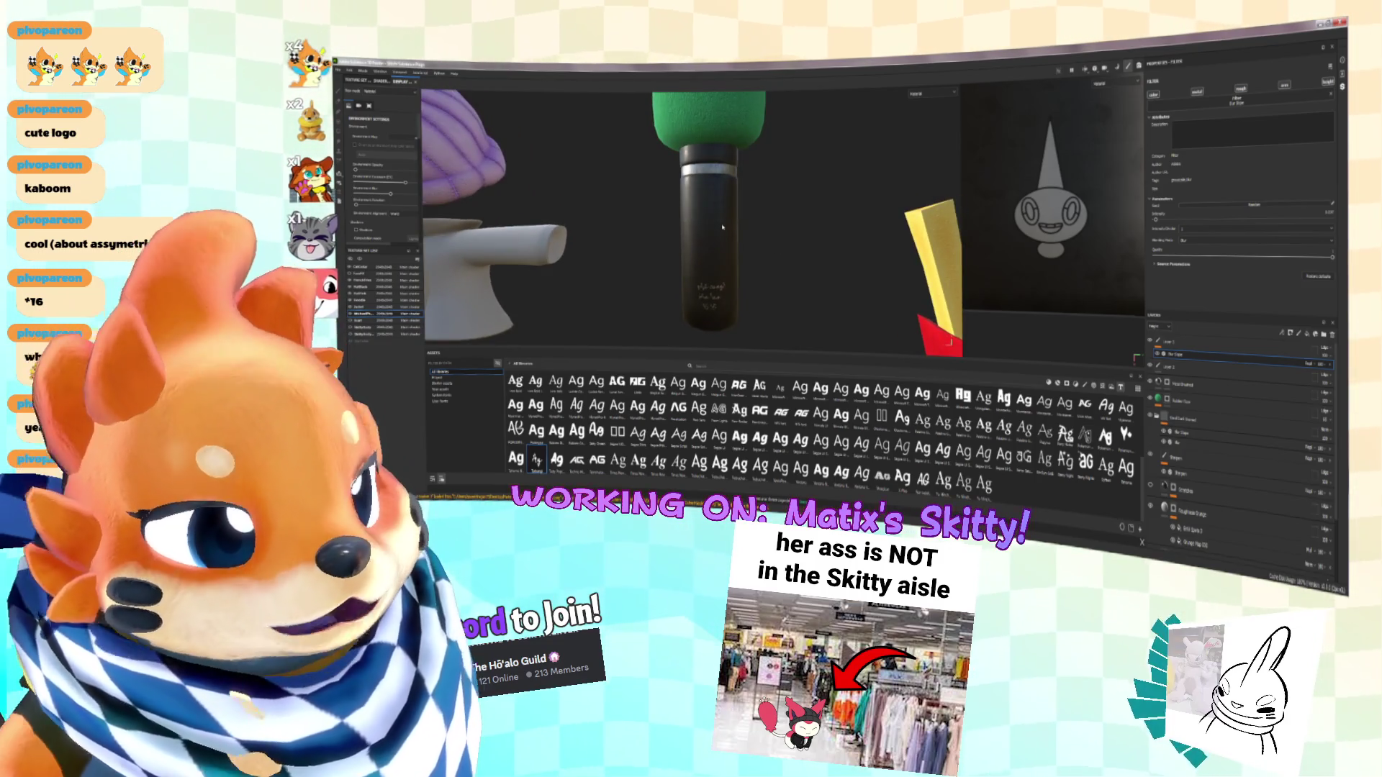
alt+drag(723, 227, 778, 191)
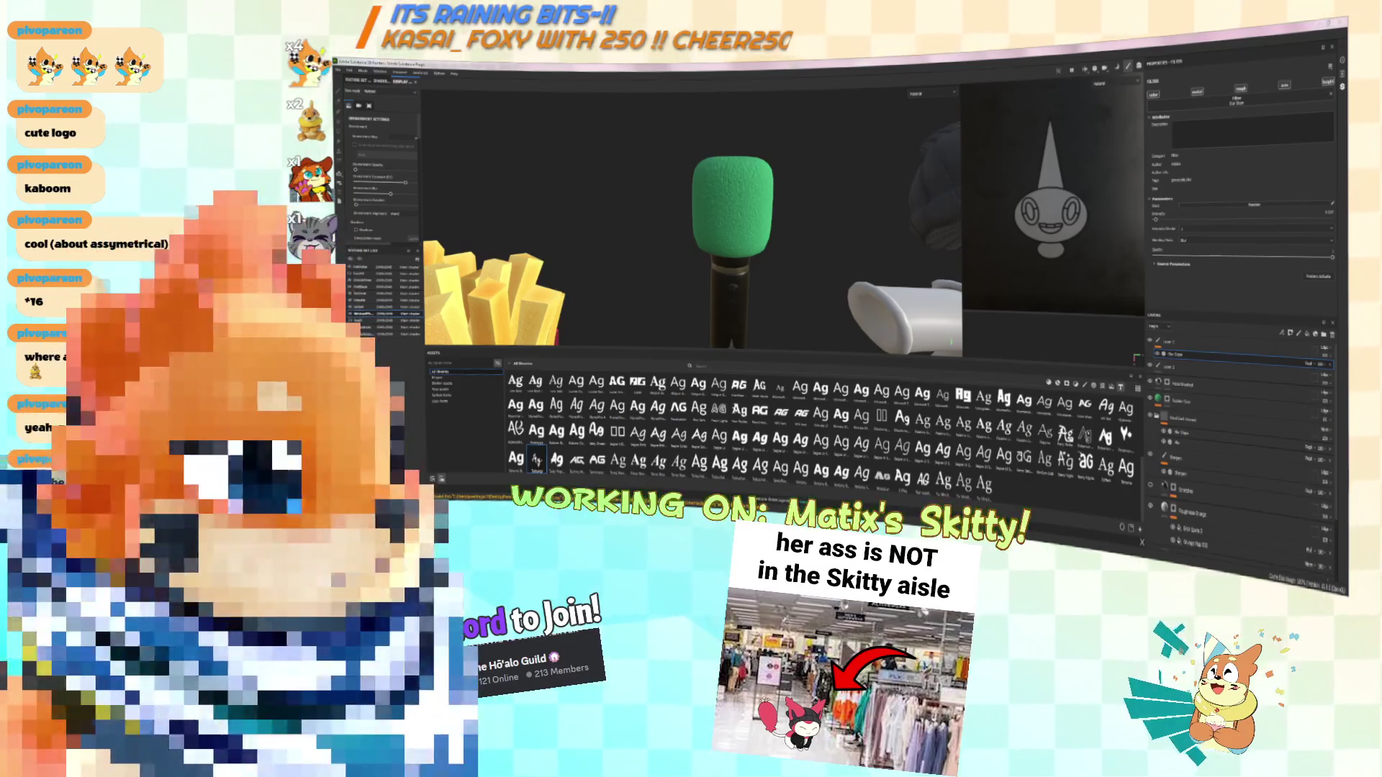
click(1202, 401)
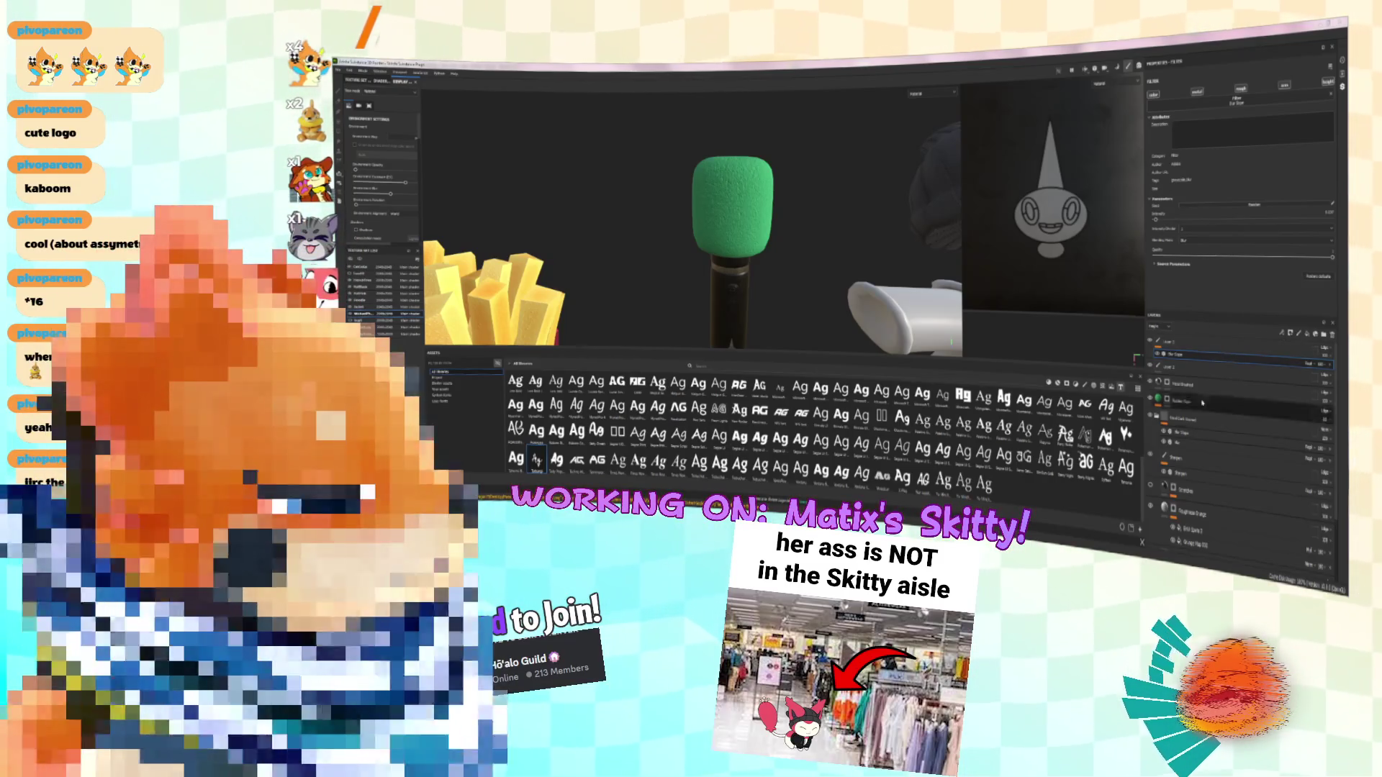
Add a new effect to the selected layer and choose its blending mode
click(1282, 334)
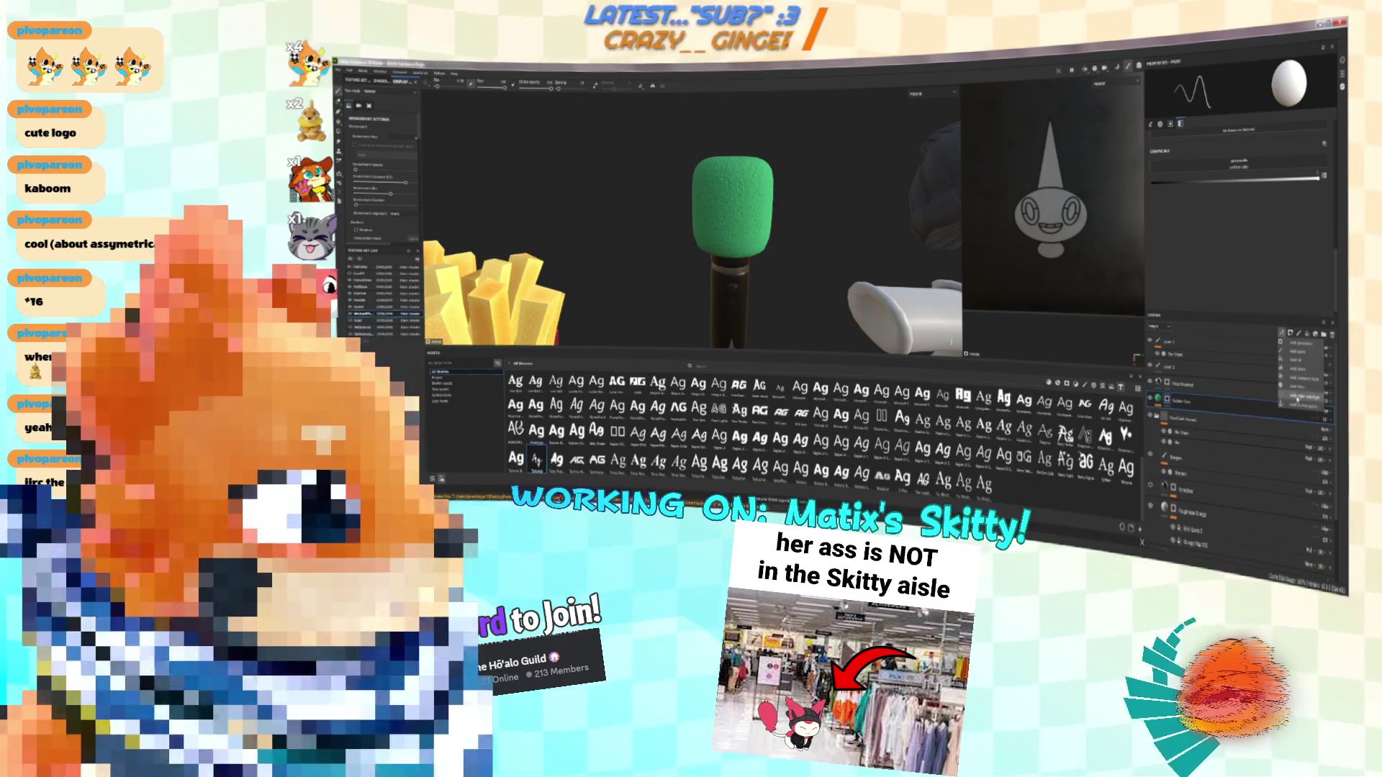
click(1302, 352)
click(1323, 429)
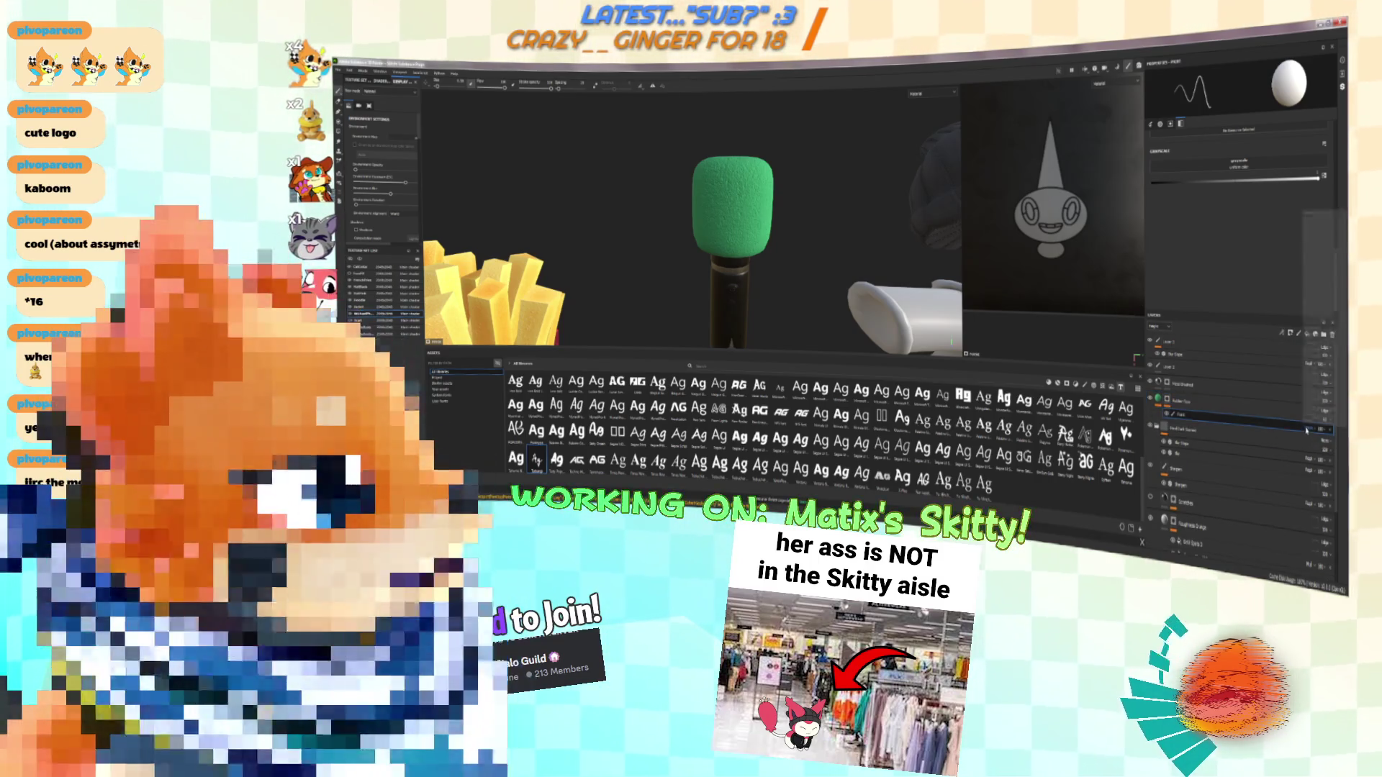
click(1307, 342)
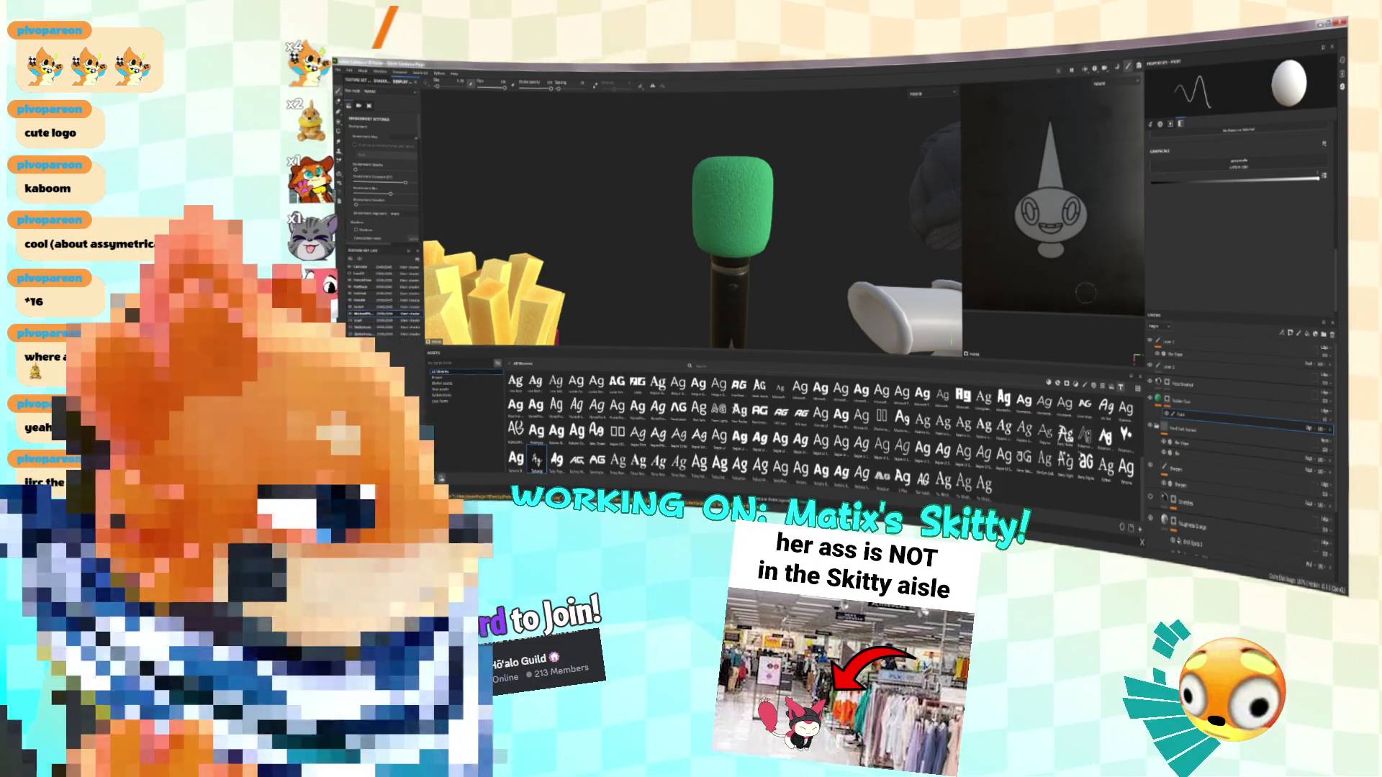
Enlarge the brush, add a fill layer and a paint layer, and change the blending mode
key(bracketright)
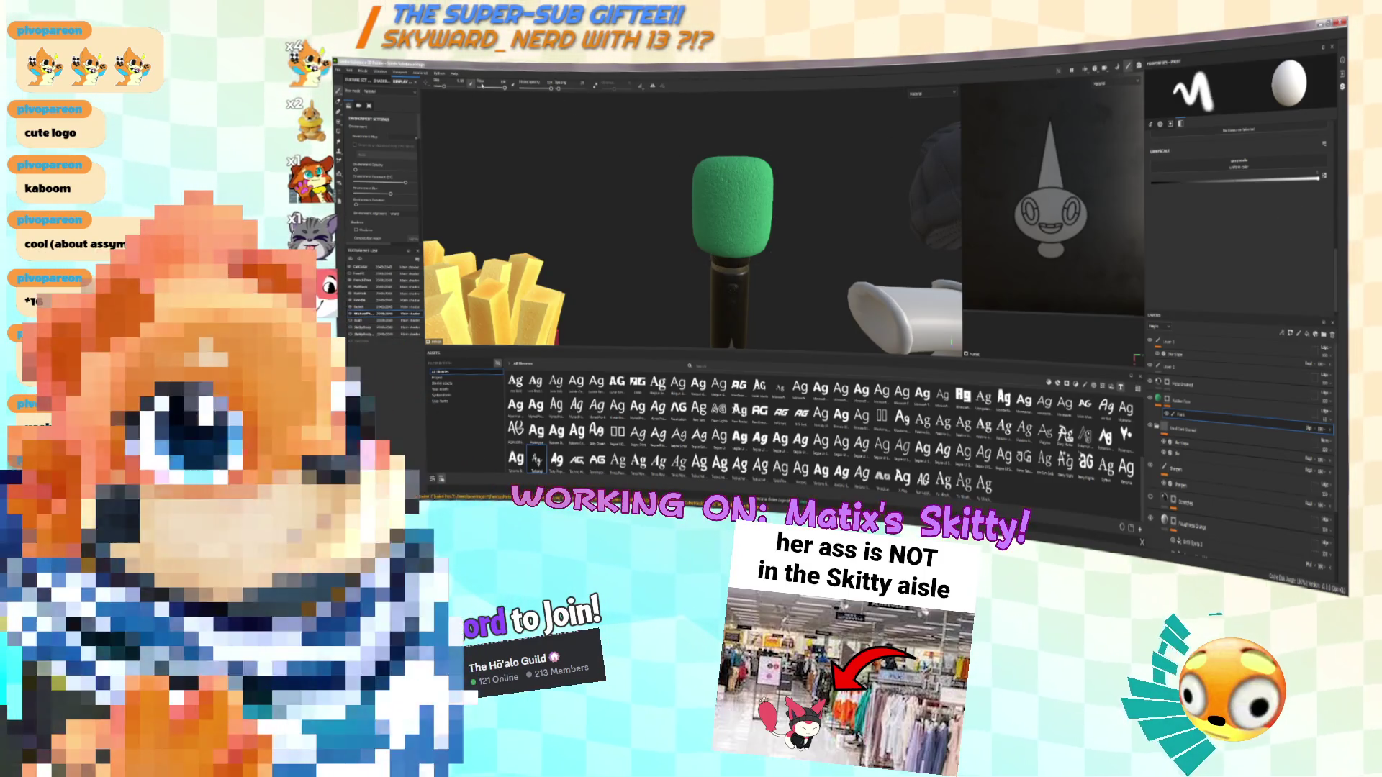
scroll(1253, 308, up, 5)
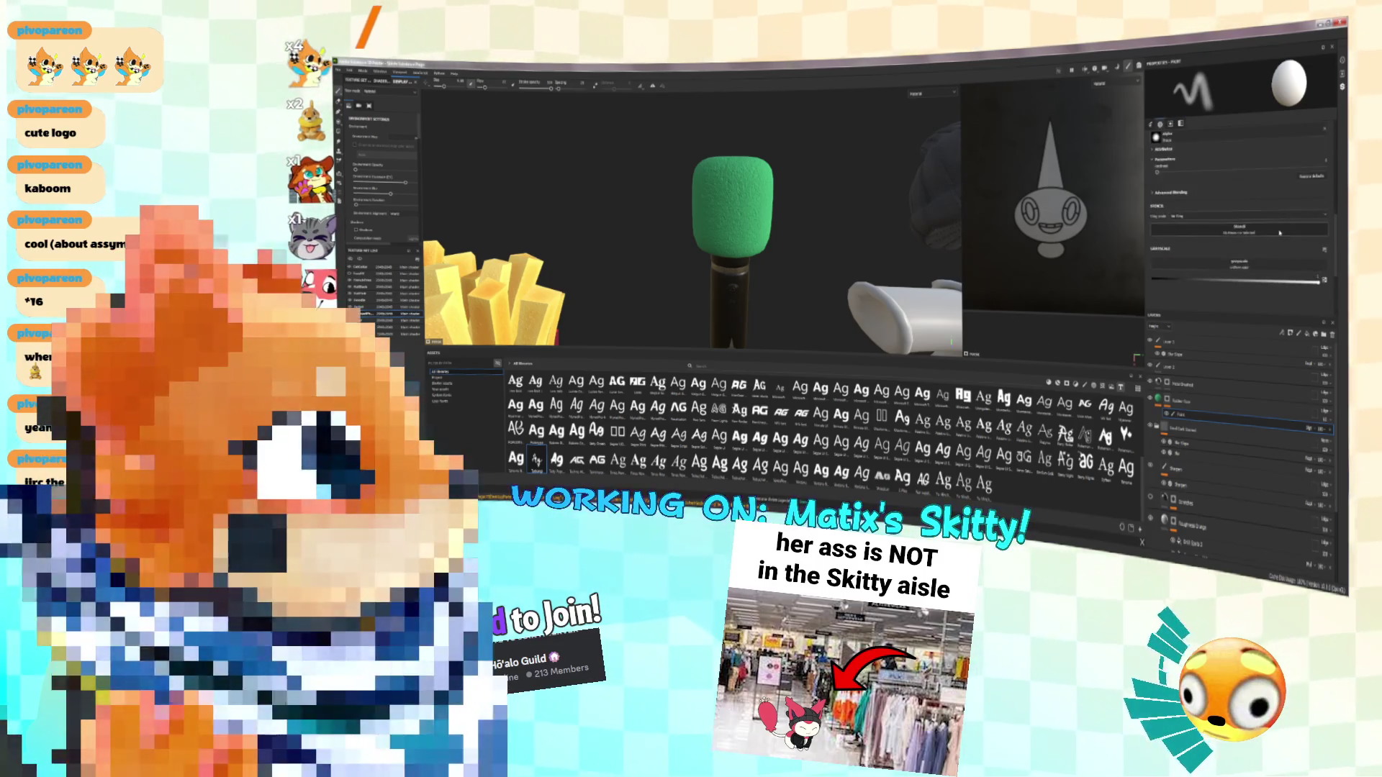
scroll(1210, 260, down, 3)
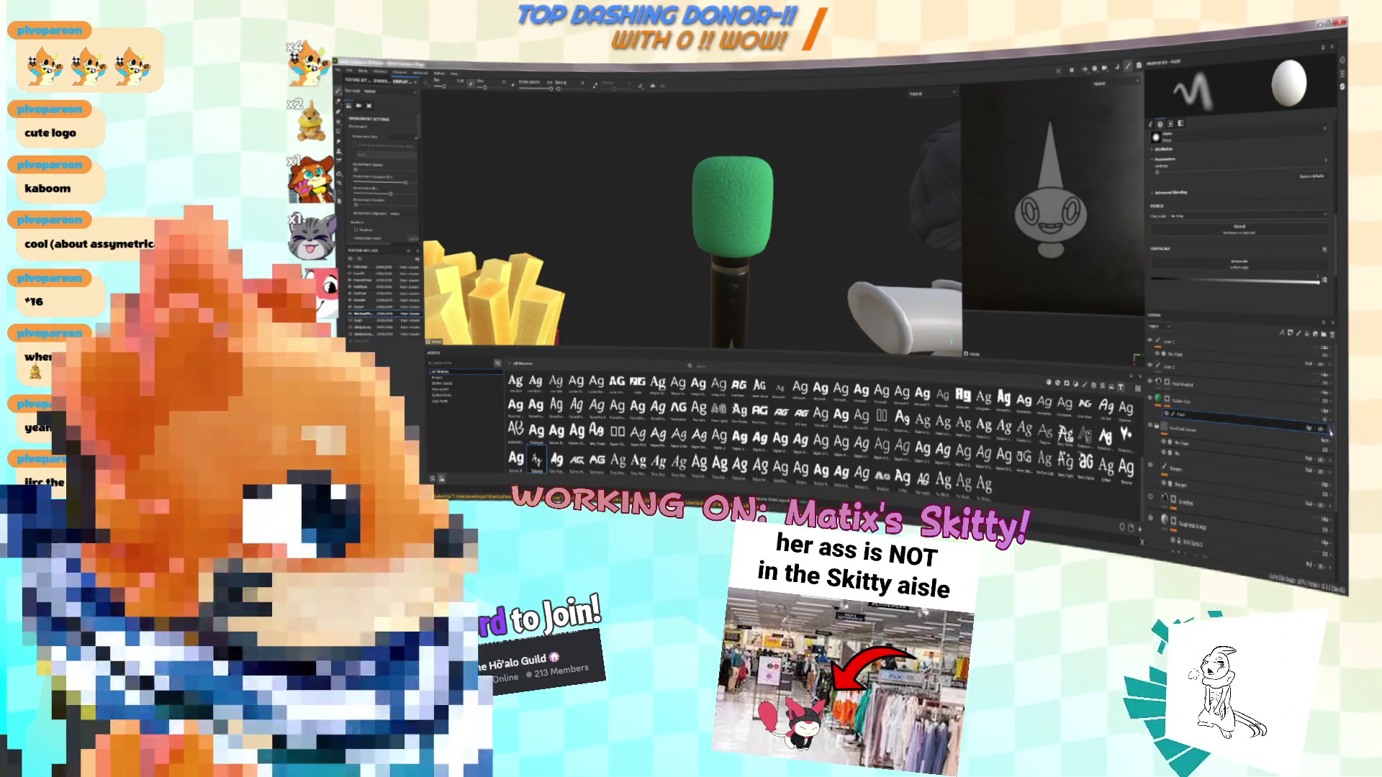
click(1281, 335)
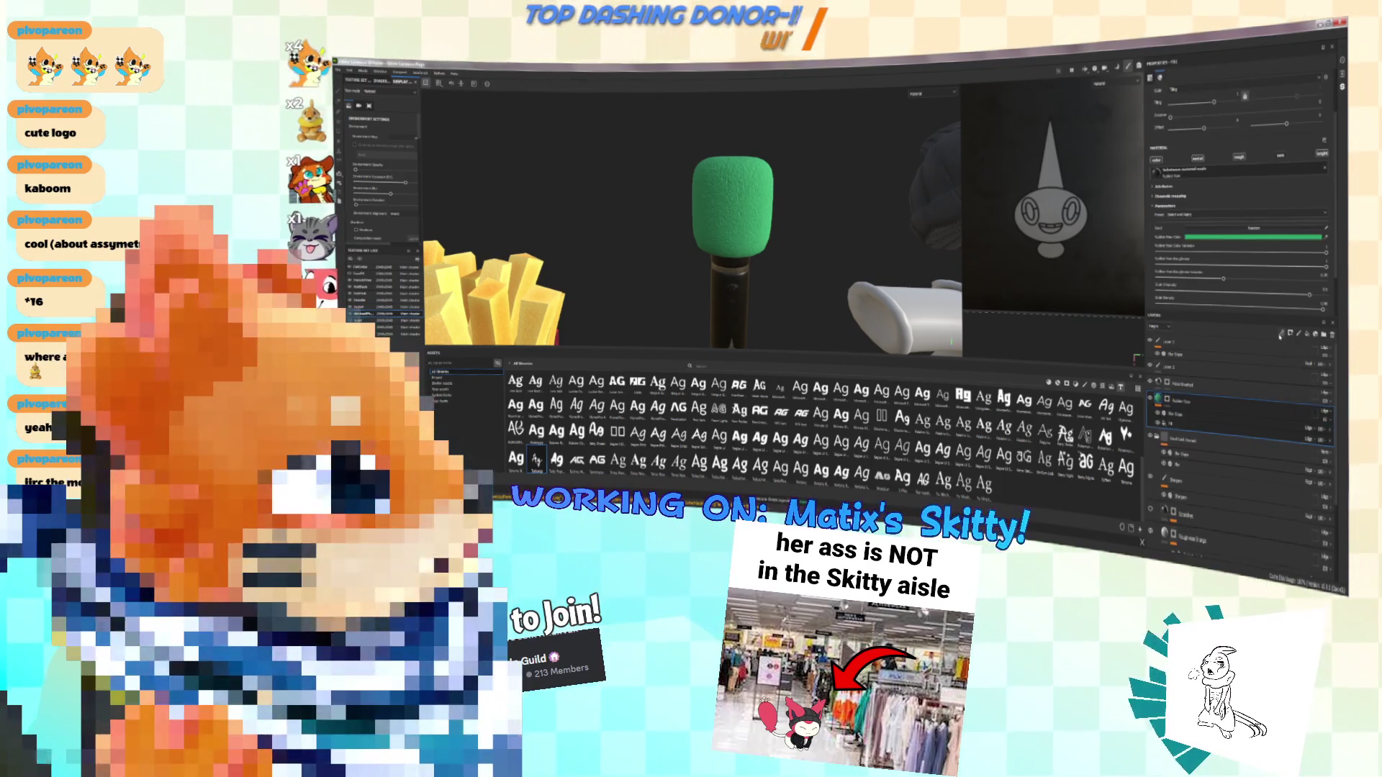
click(1290, 333)
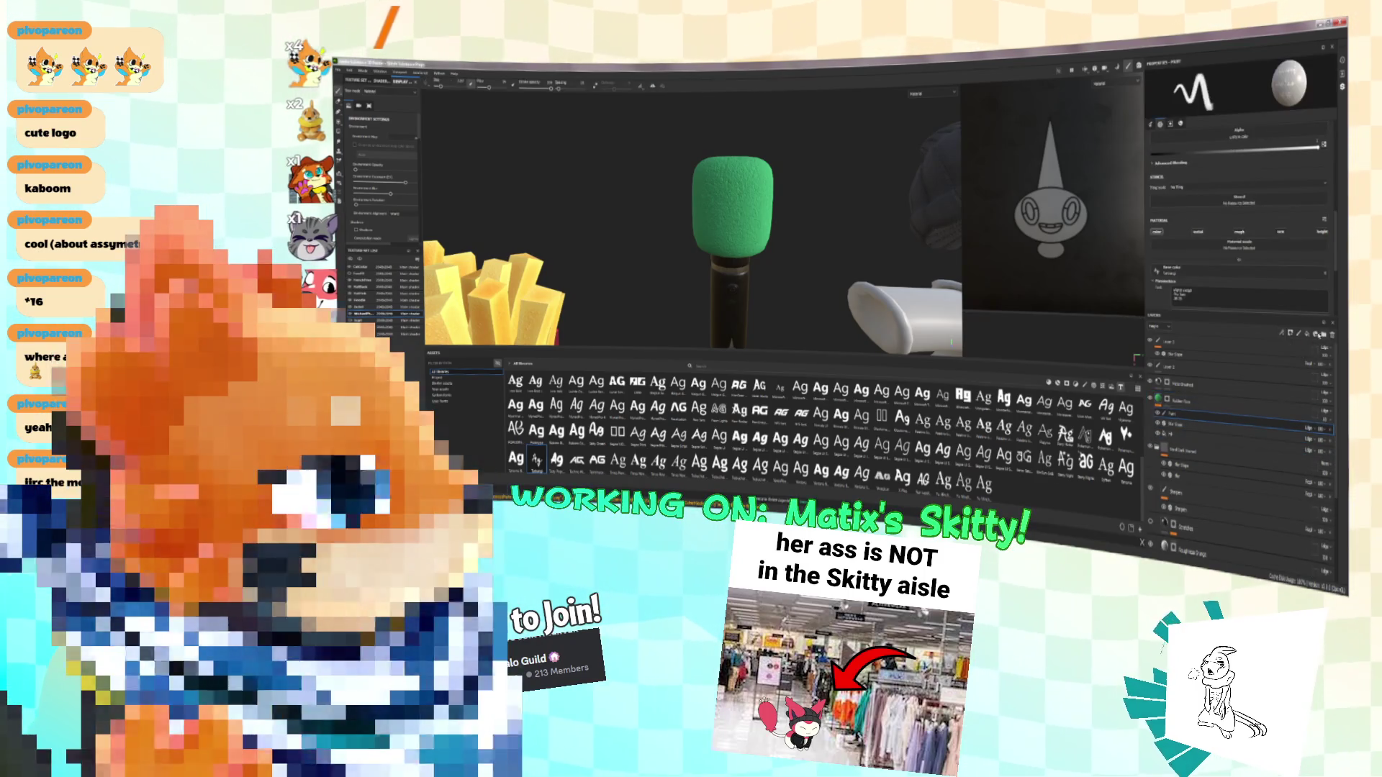
click(1165, 326)
click(1160, 337)
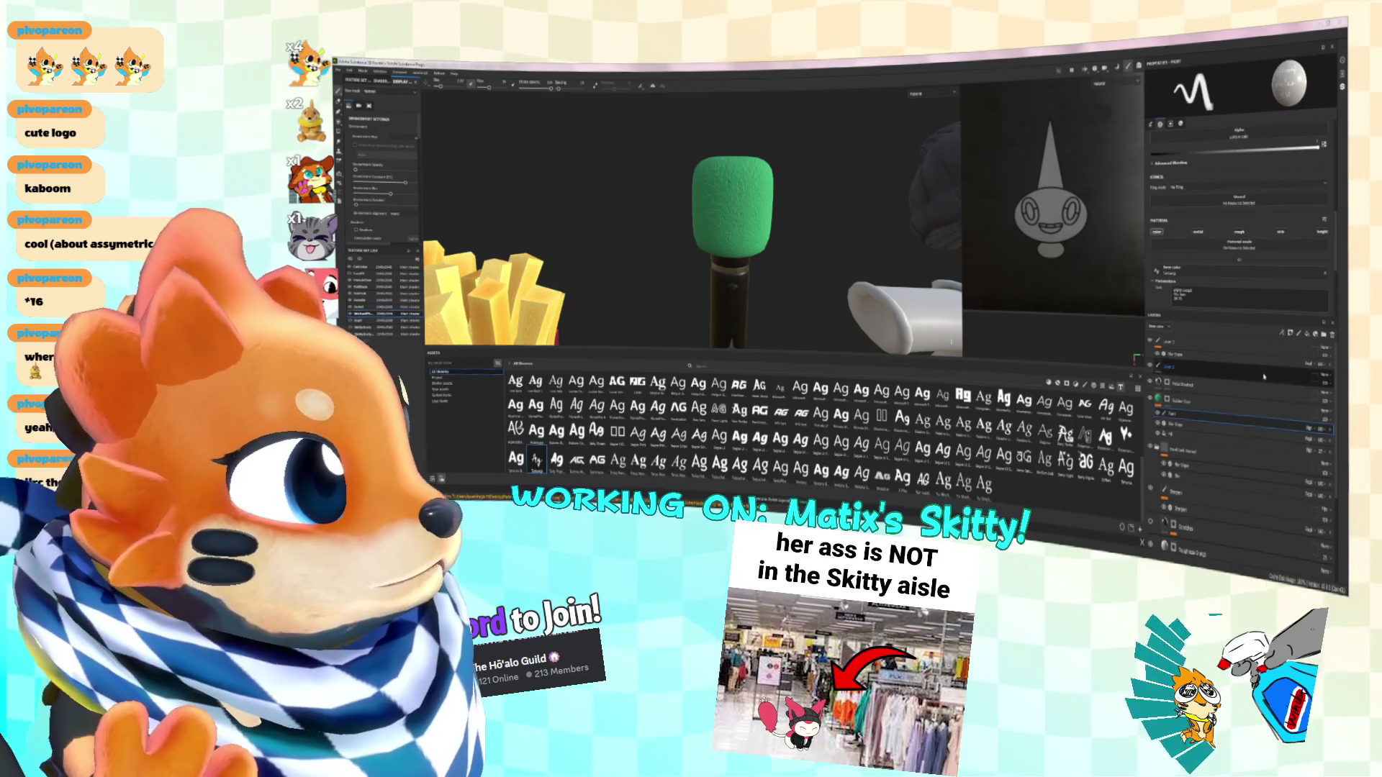
Load the circle alpha (searched 'cir') onto the brush and open the Base color picker
scroll(1209, 278, down, 5)
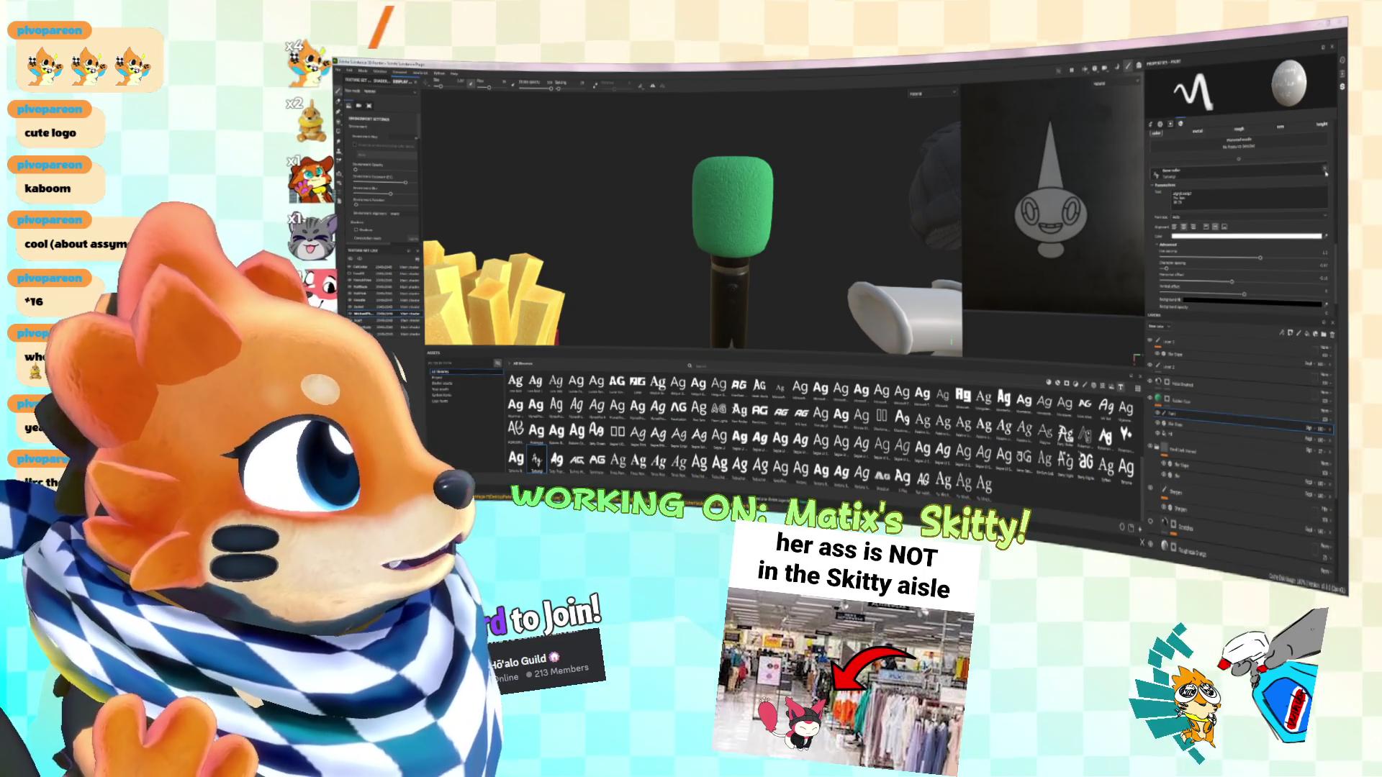
scroll(1229, 195, up, 5)
scroll(1224, 201, up, 3)
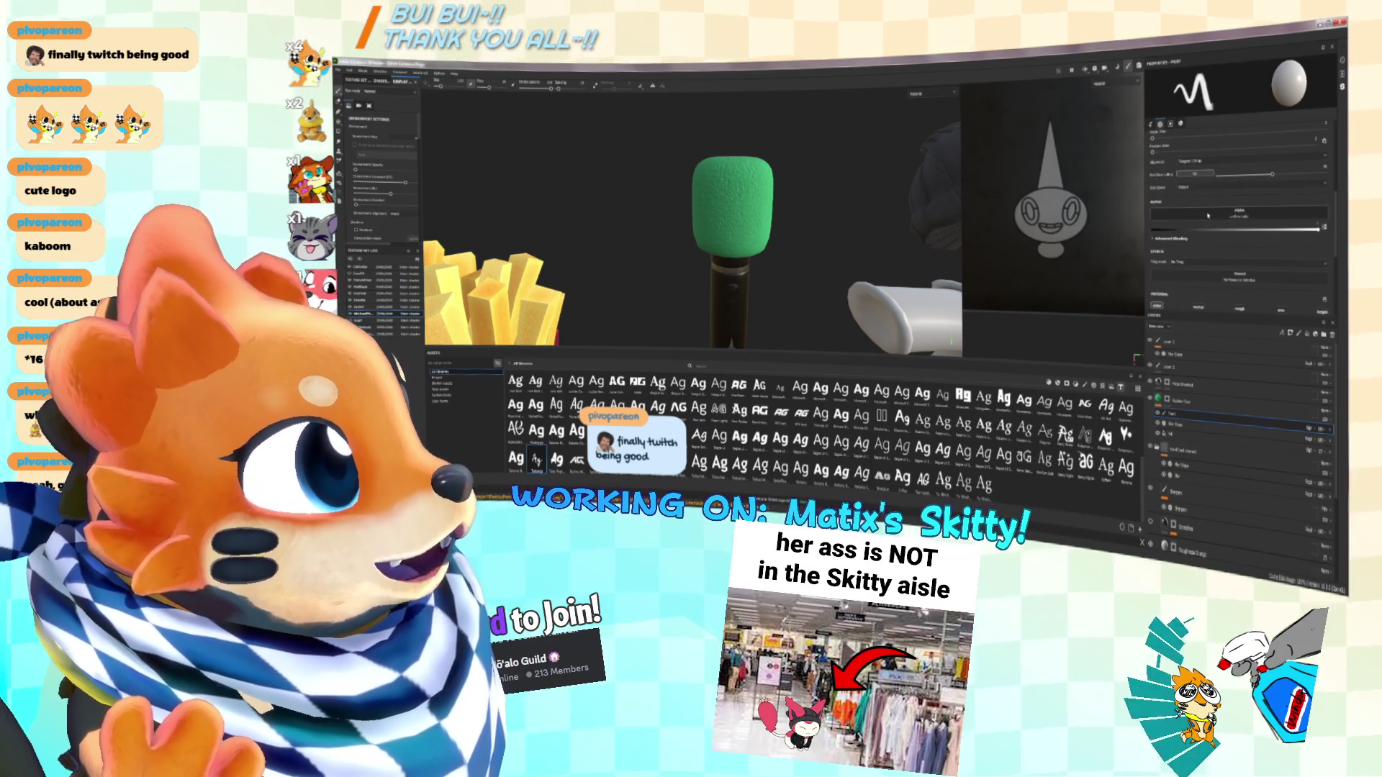
click(1209, 214)
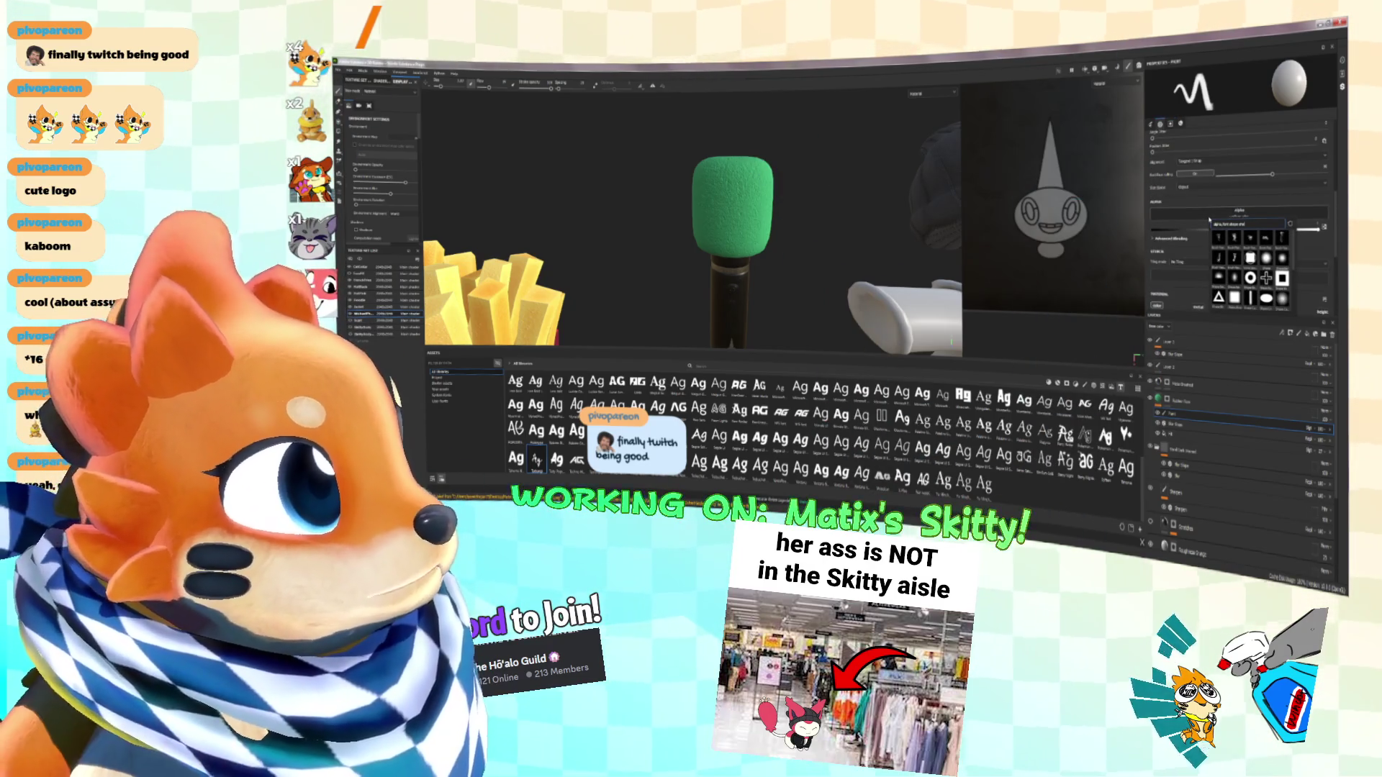
text(cir)
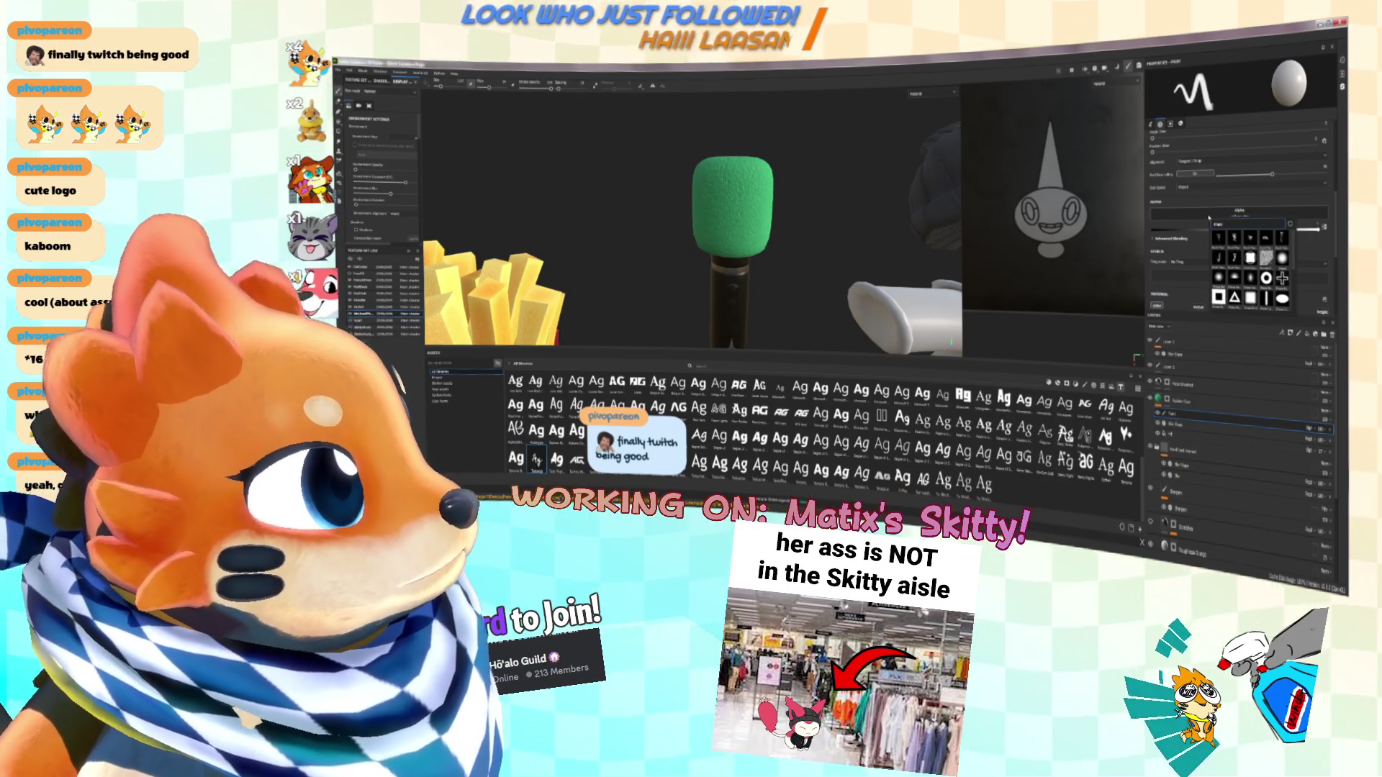
click(1266, 278)
scroll(1261, 264, down, 3)
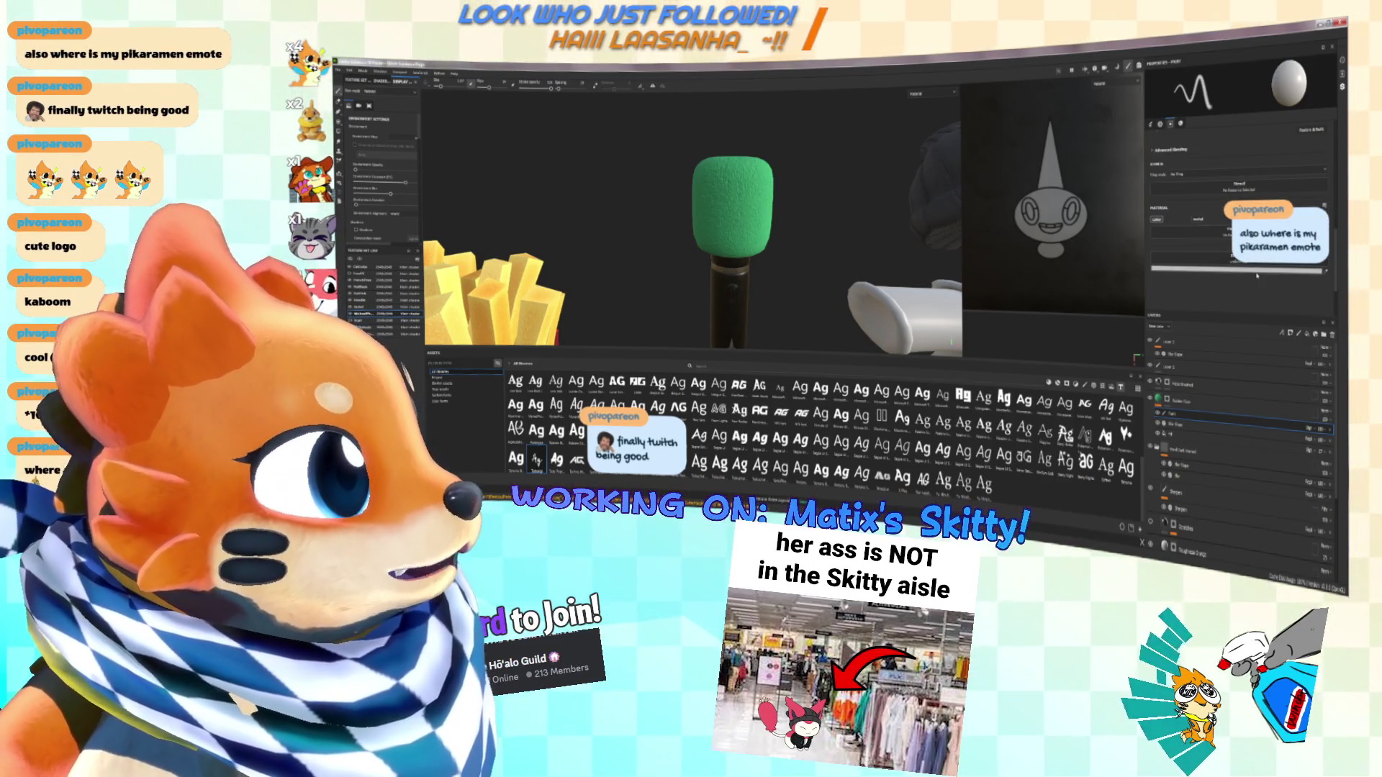
click(1257, 274)
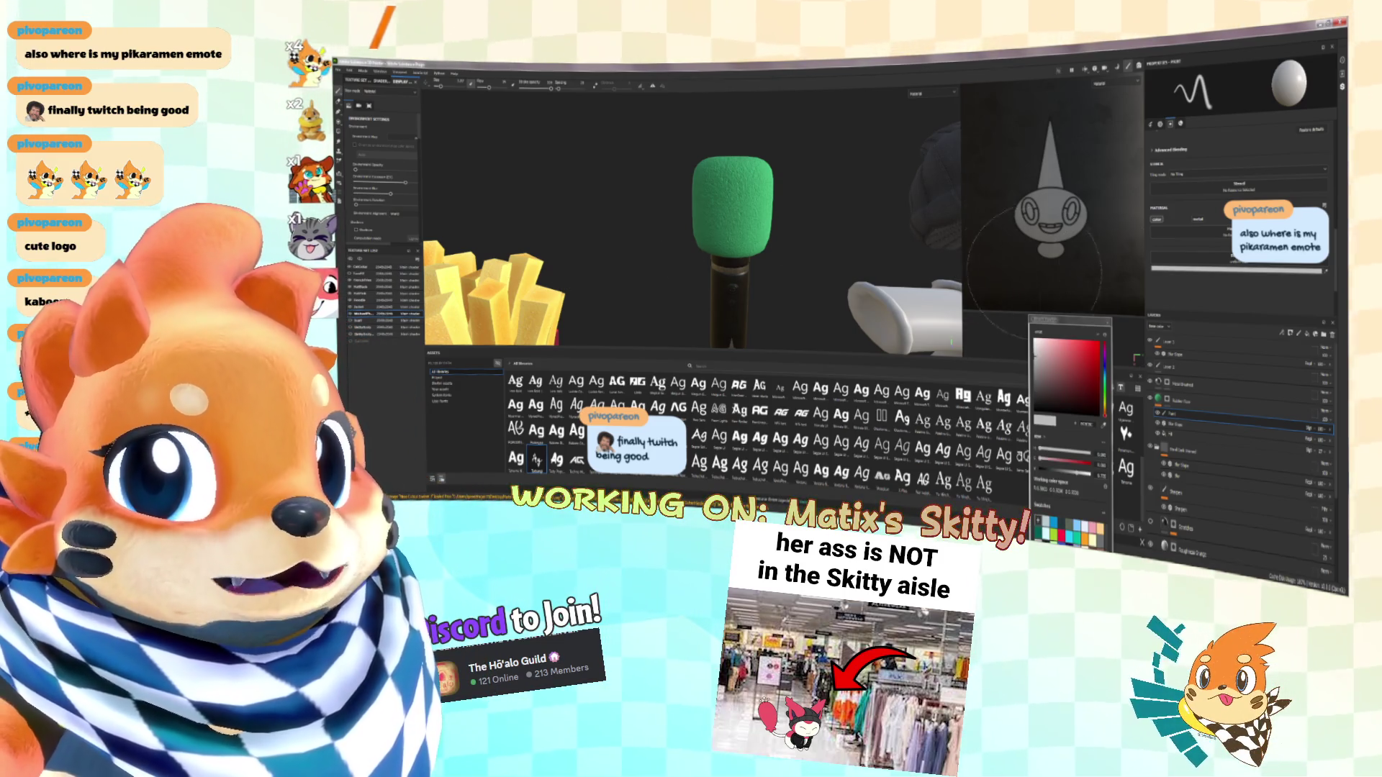
Set the brush colour near-white, switch the viewport to Base color, then darken it to near-black
drag(1039, 360, 1036, 343)
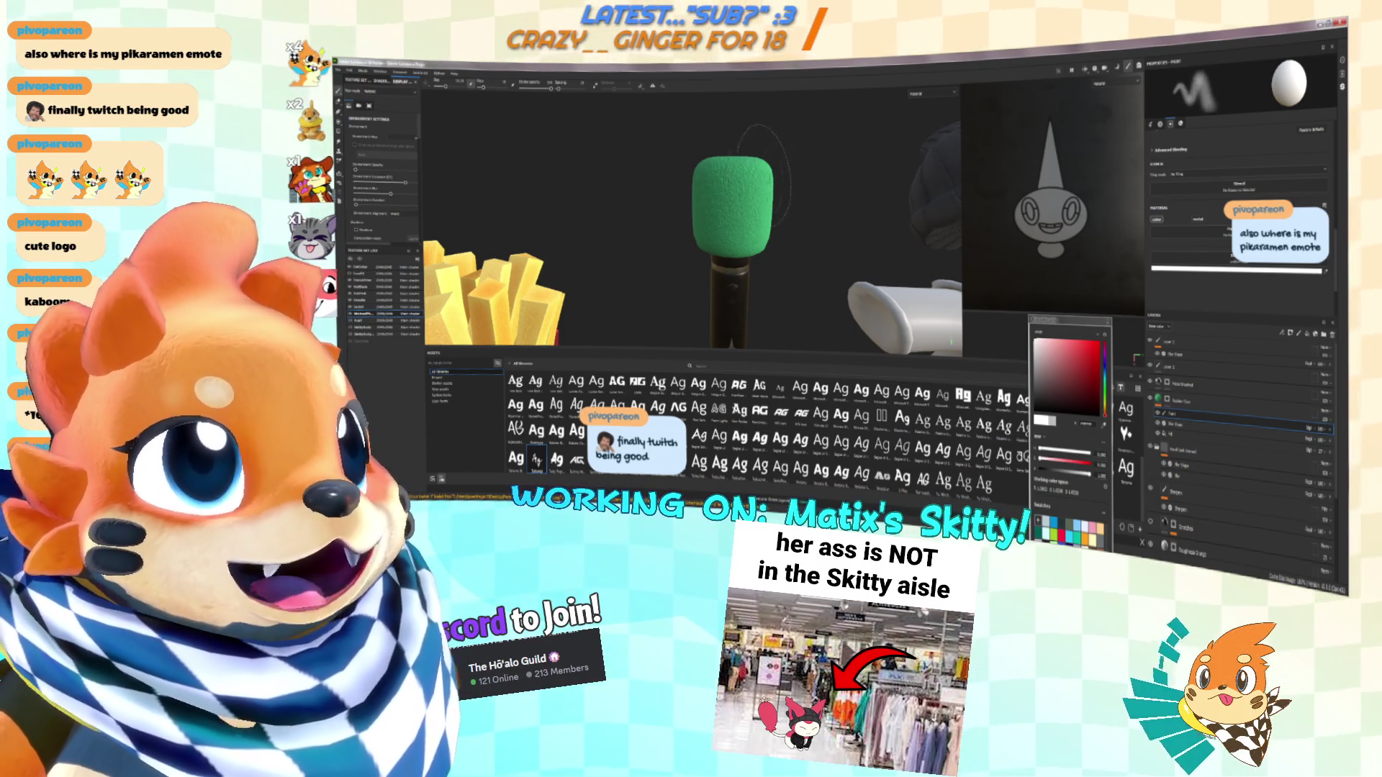
alt+drag(734, 245, 932, 126)
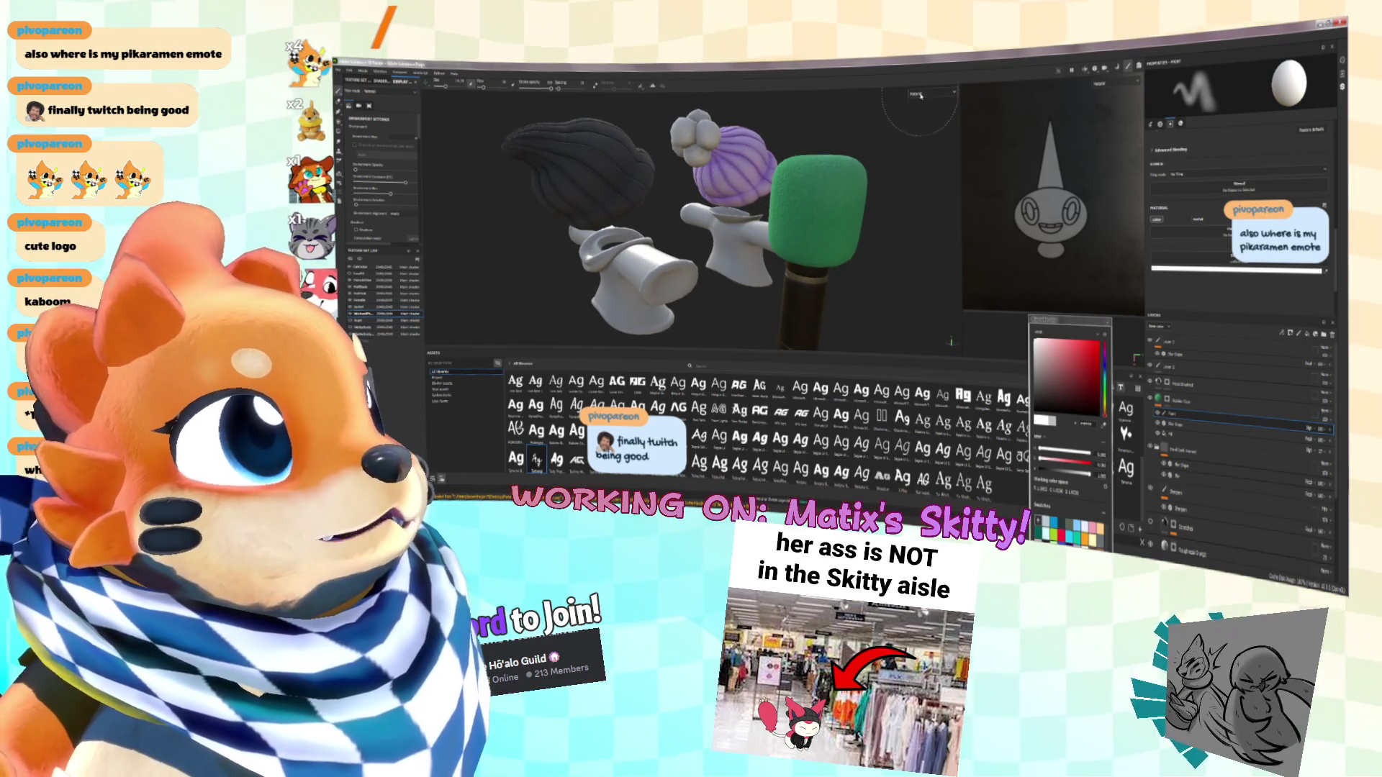
click(920, 95)
click(928, 122)
scroll(797, 195, up, 4)
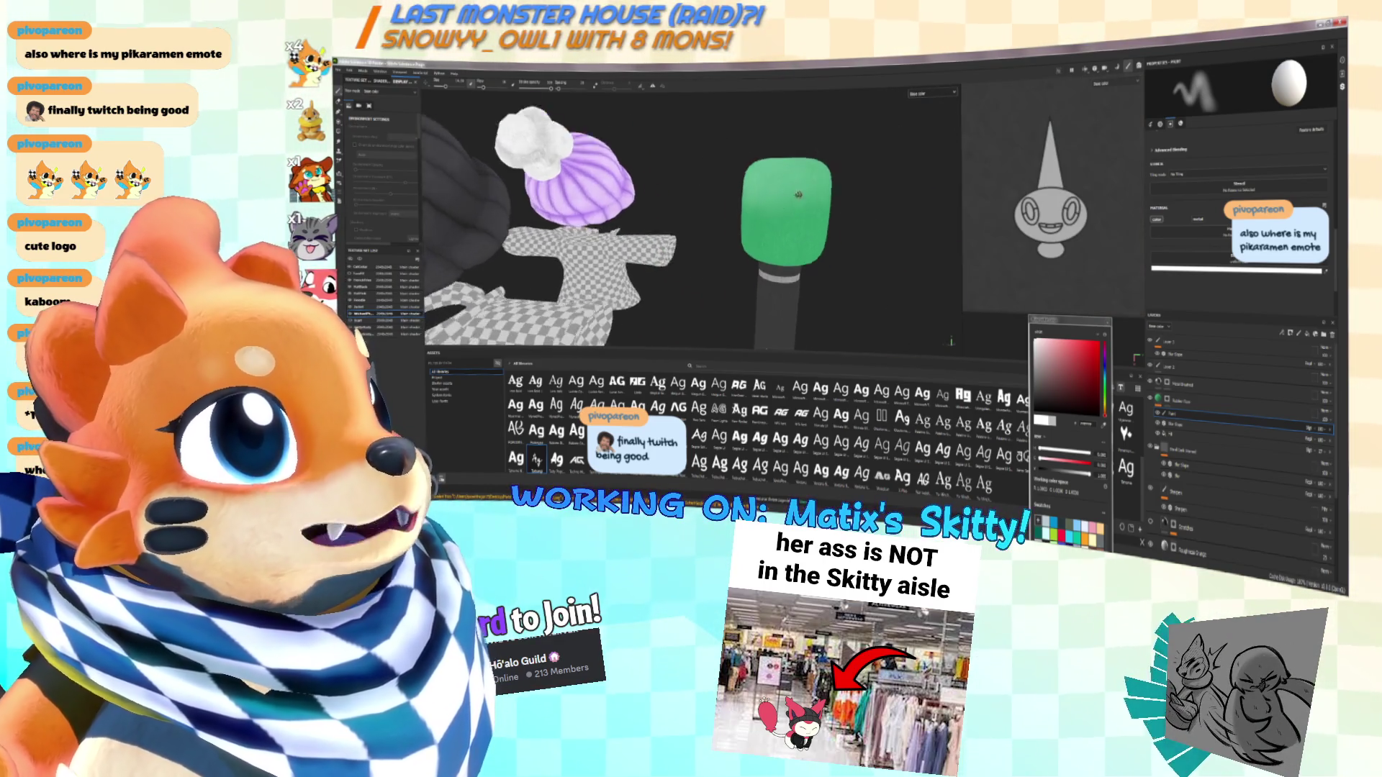
scroll(797, 194, down, 3)
alt+drag(797, 195, 748, 210)
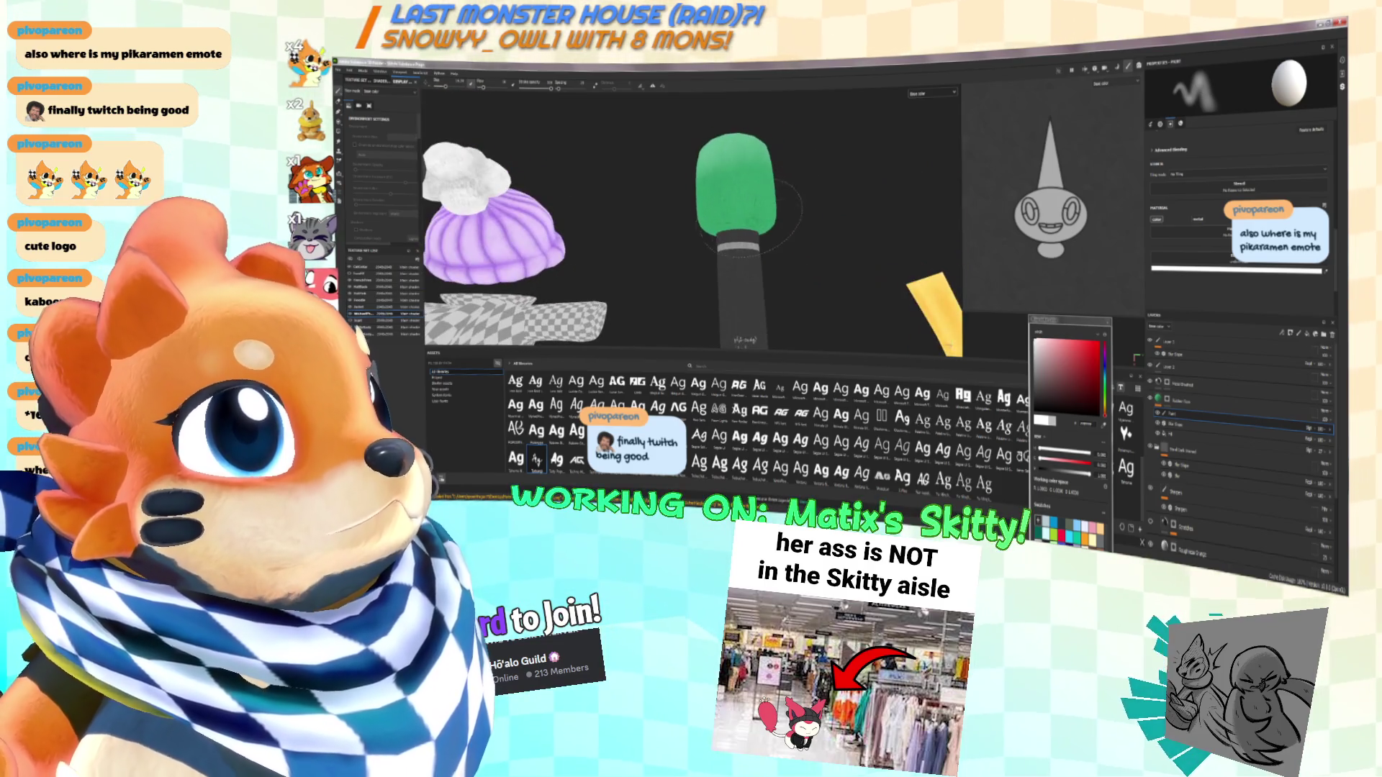
drag(1072, 374, 1052, 420)
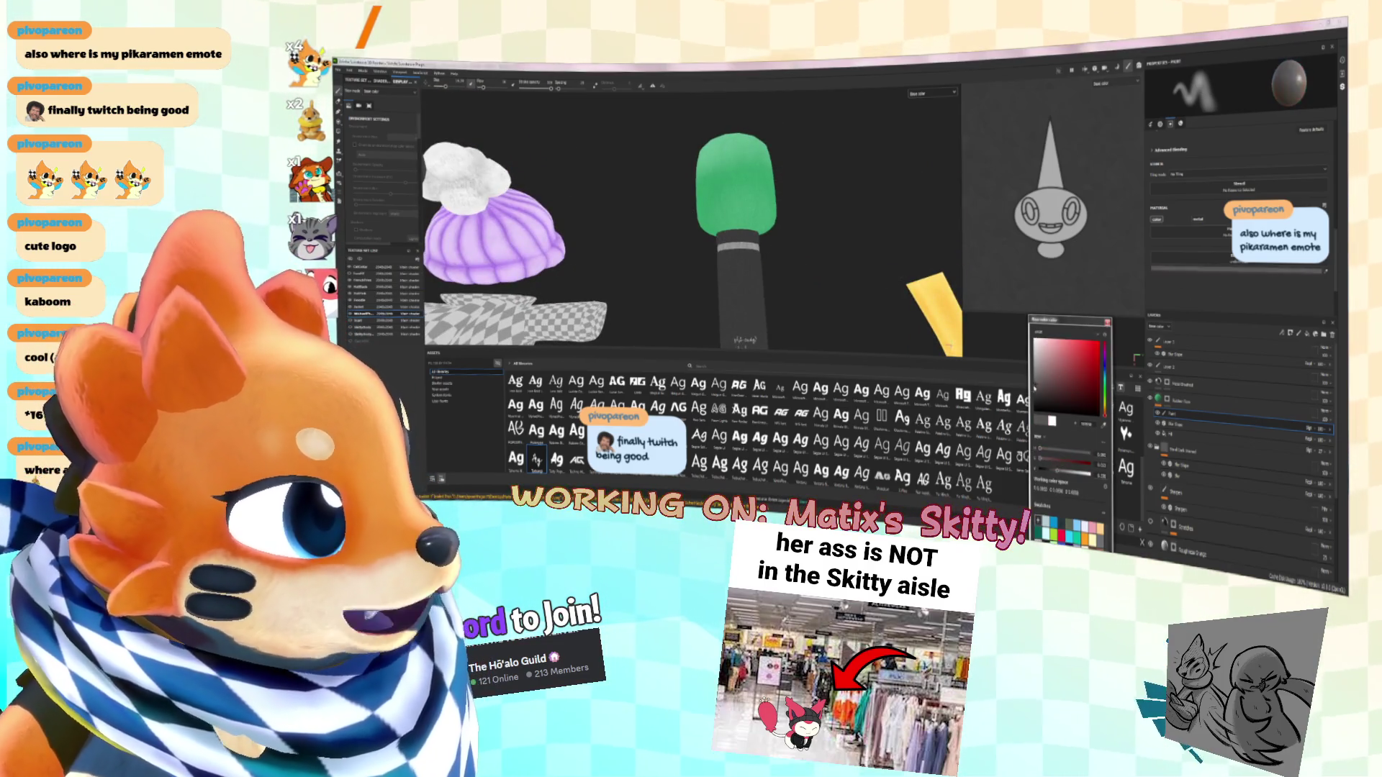
mouse_move(726, 185)
alt+mouse_down()
mouse_move(694, 225)
mouse_move(764, 245)
mouse_move(809, 236)
mouse_move(709, 222)
mouse_move(749, 268)
mouse_move(792, 256)
mouse_move(757, 284)
mouse_move(716, 256)
alt+mouse_up()
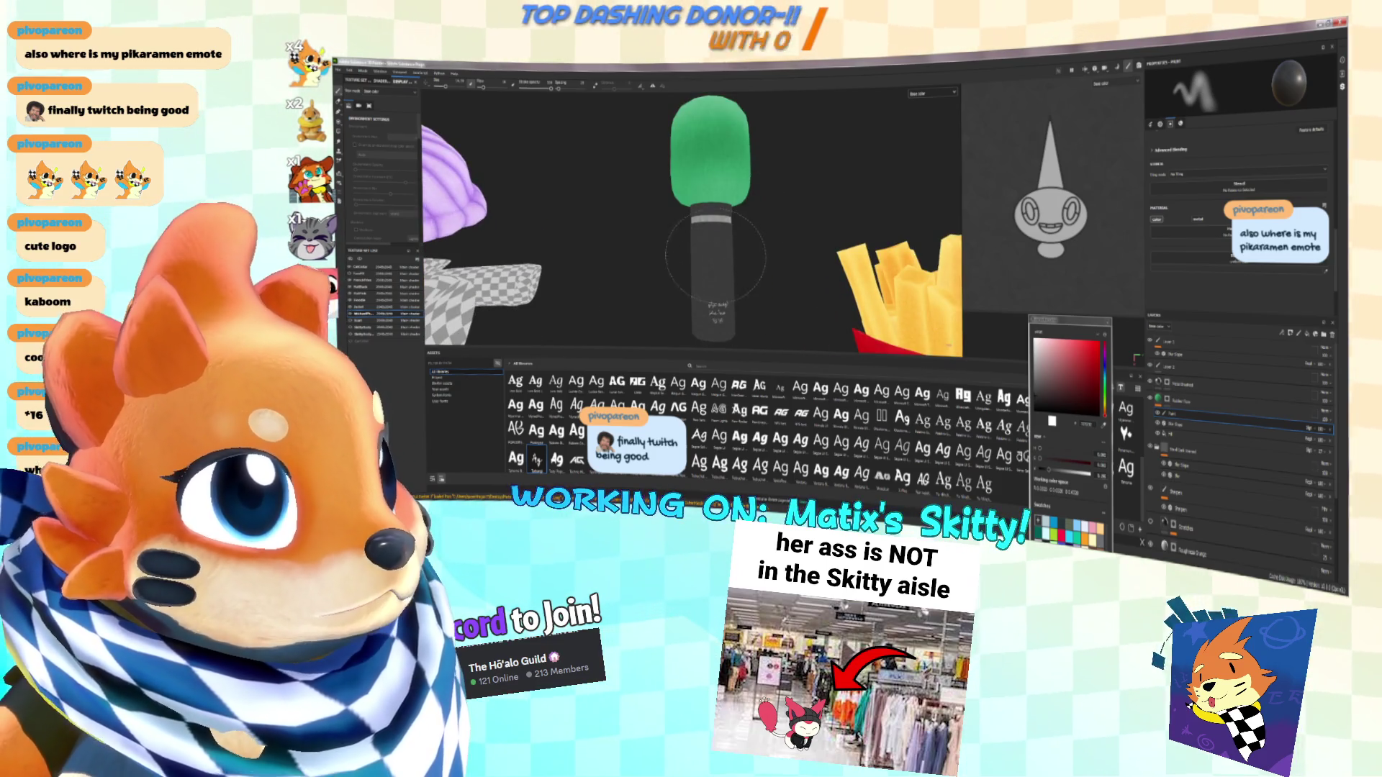
Drag the nested paint layer to the top of the layer stack and orbit to check the green head
click(1207, 405)
click(1191, 415)
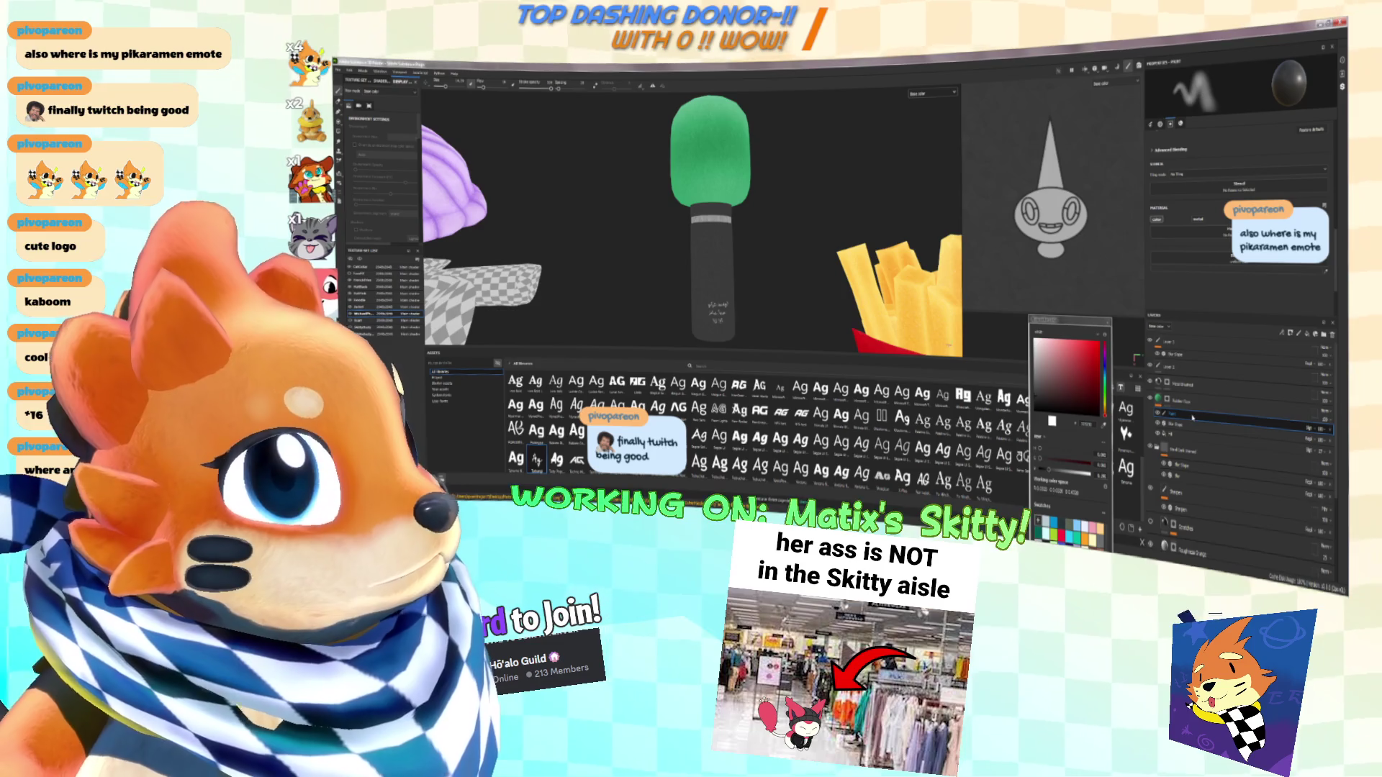
click(1215, 423)
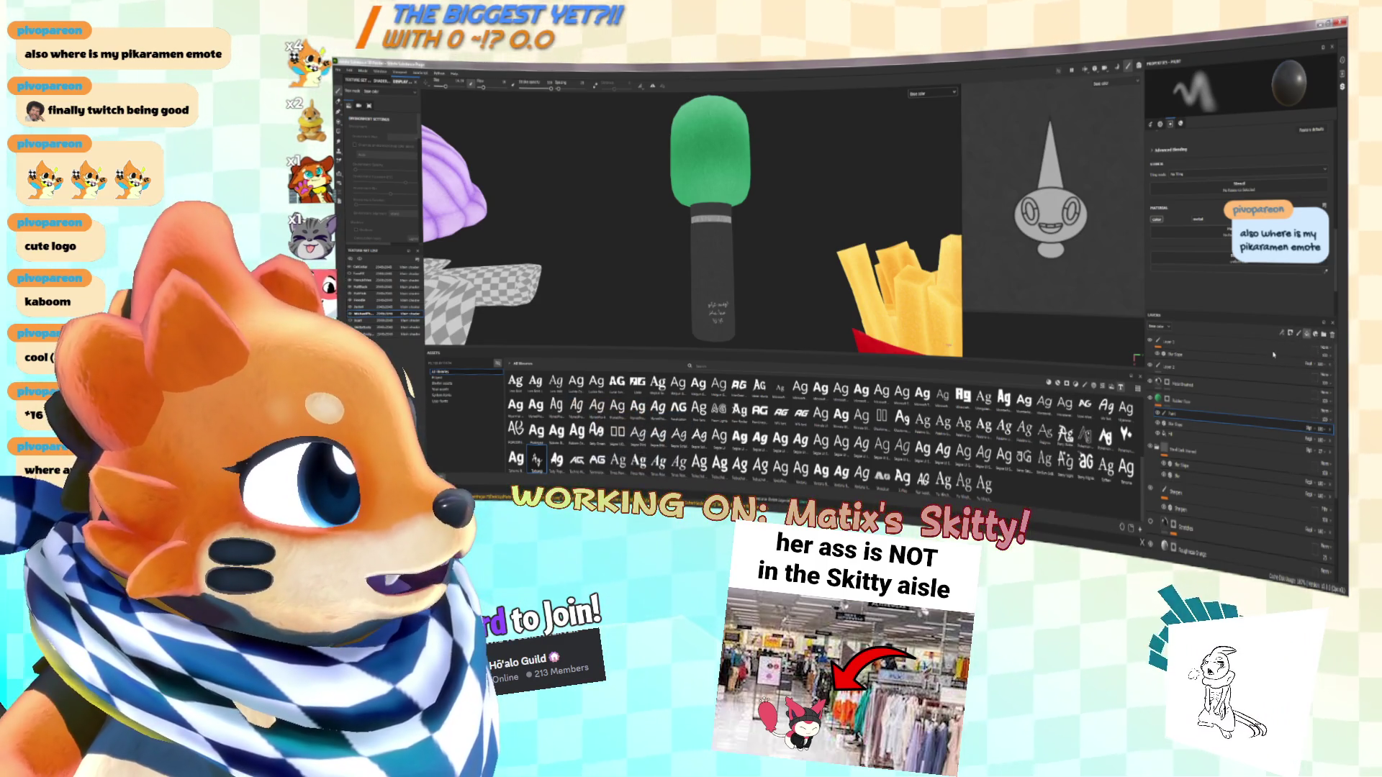
click(1262, 414)
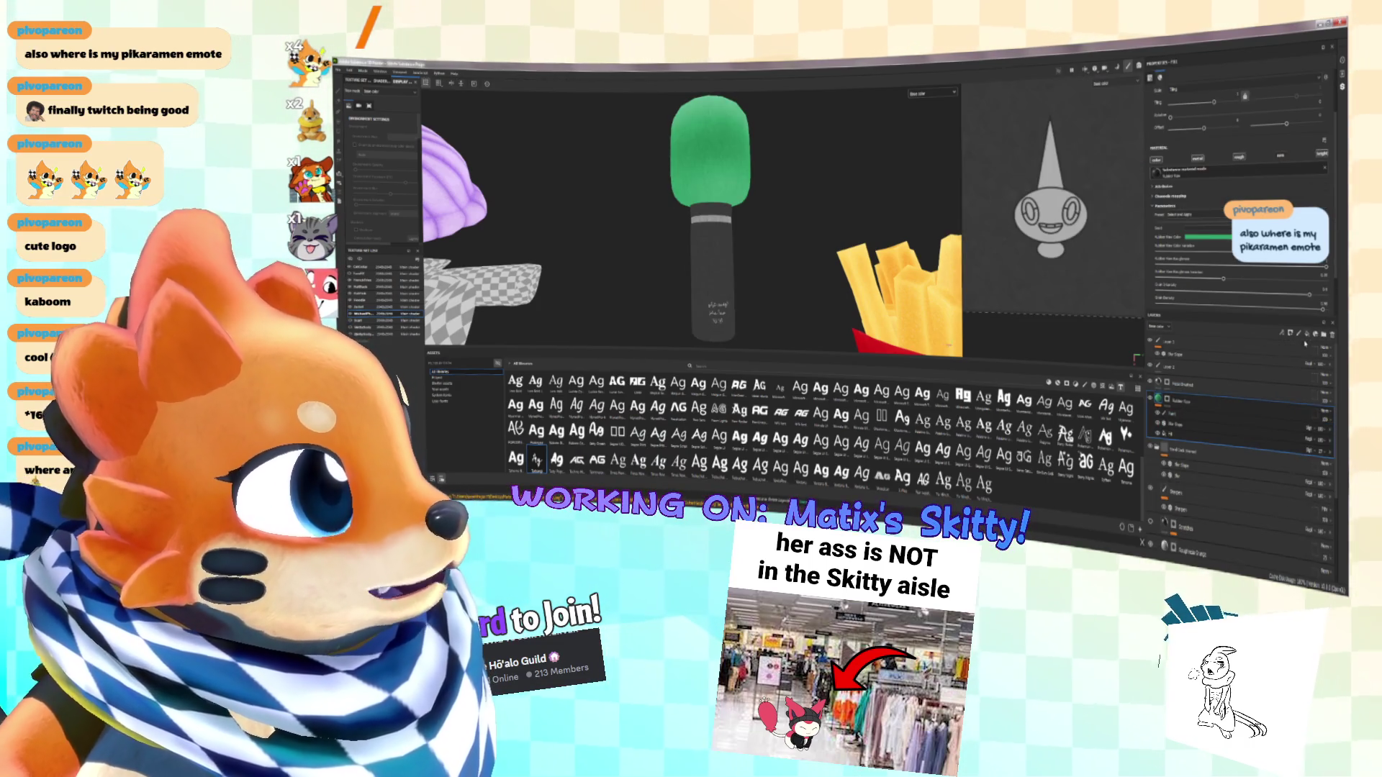
click(1195, 426)
drag(1195, 426, 1212, 340)
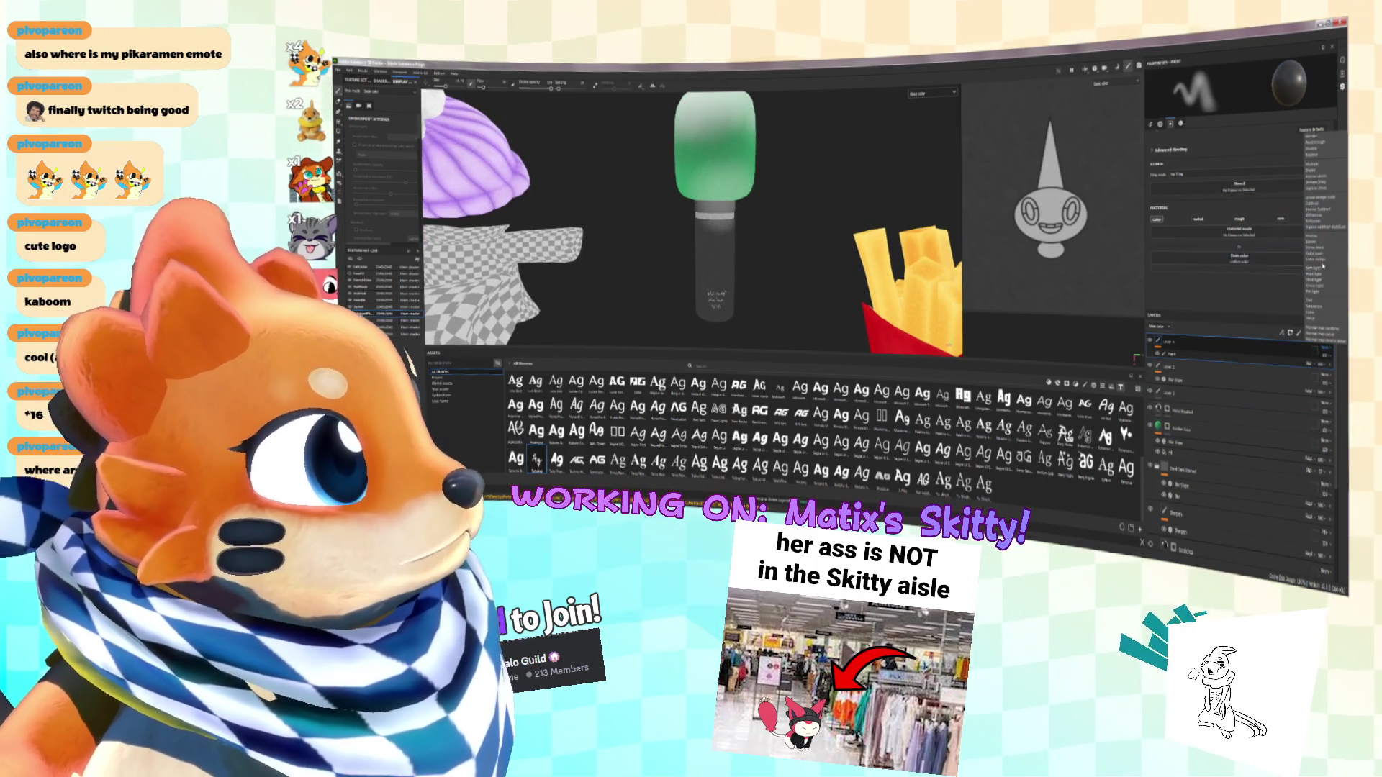
mouse_move(752, 183)
middle_down()
mouse_move(754, 218)
mouse_move(711, 234)
middle_up()
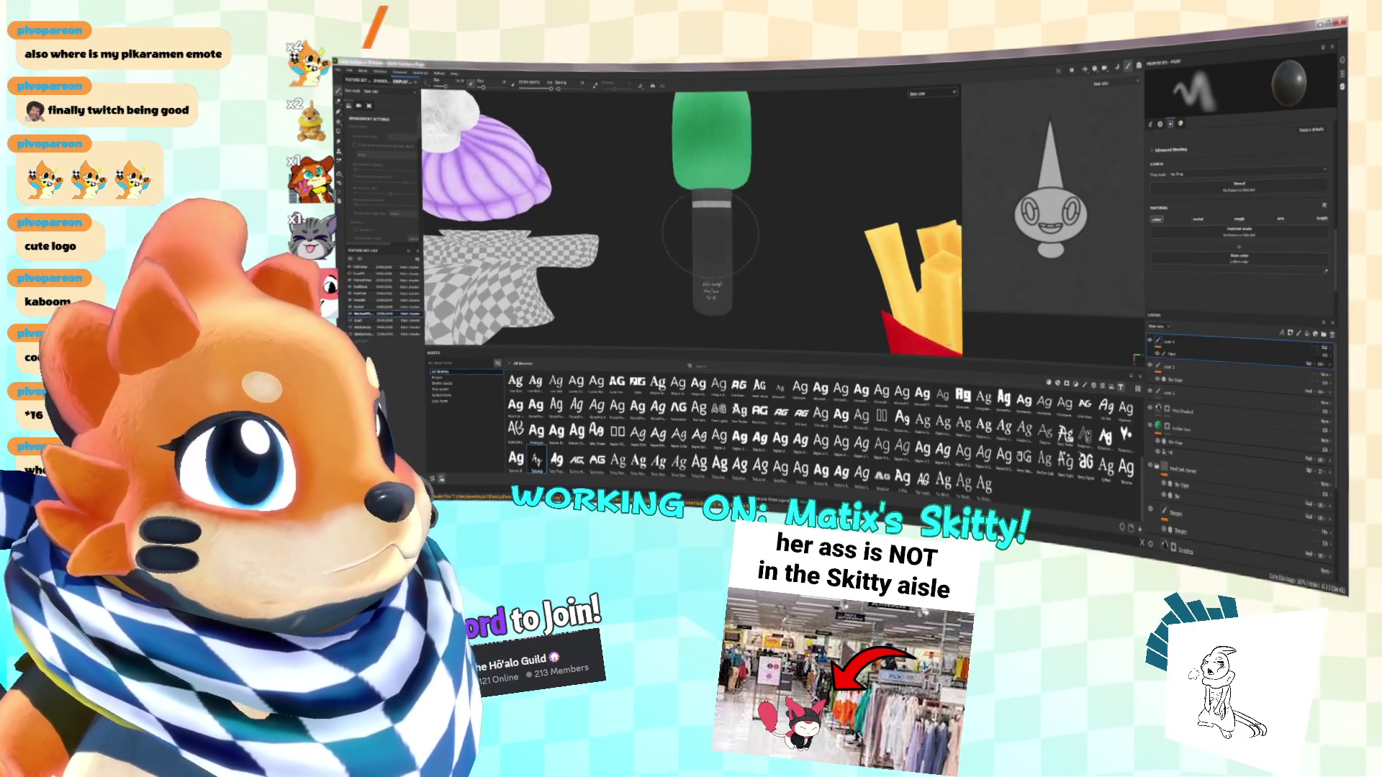
alt+drag(723, 262, 754, 255)
mouse_move(650, 255)
alt+mouse_down()
mouse_move(836, 230)
mouse_move(719, 247)
mouse_move(781, 269)
alt+mouse_up()
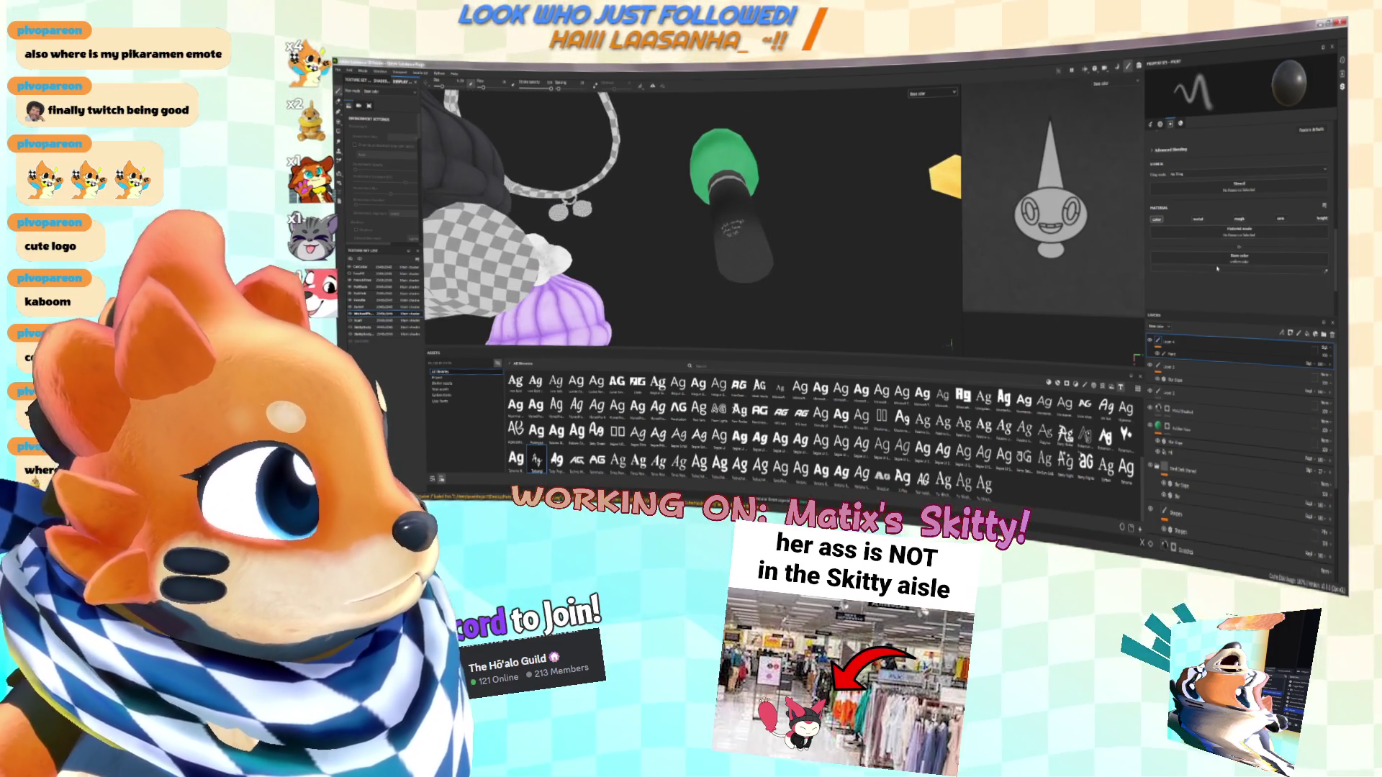
Set the base paint colour to white and close the colour picker
click(1217, 268)
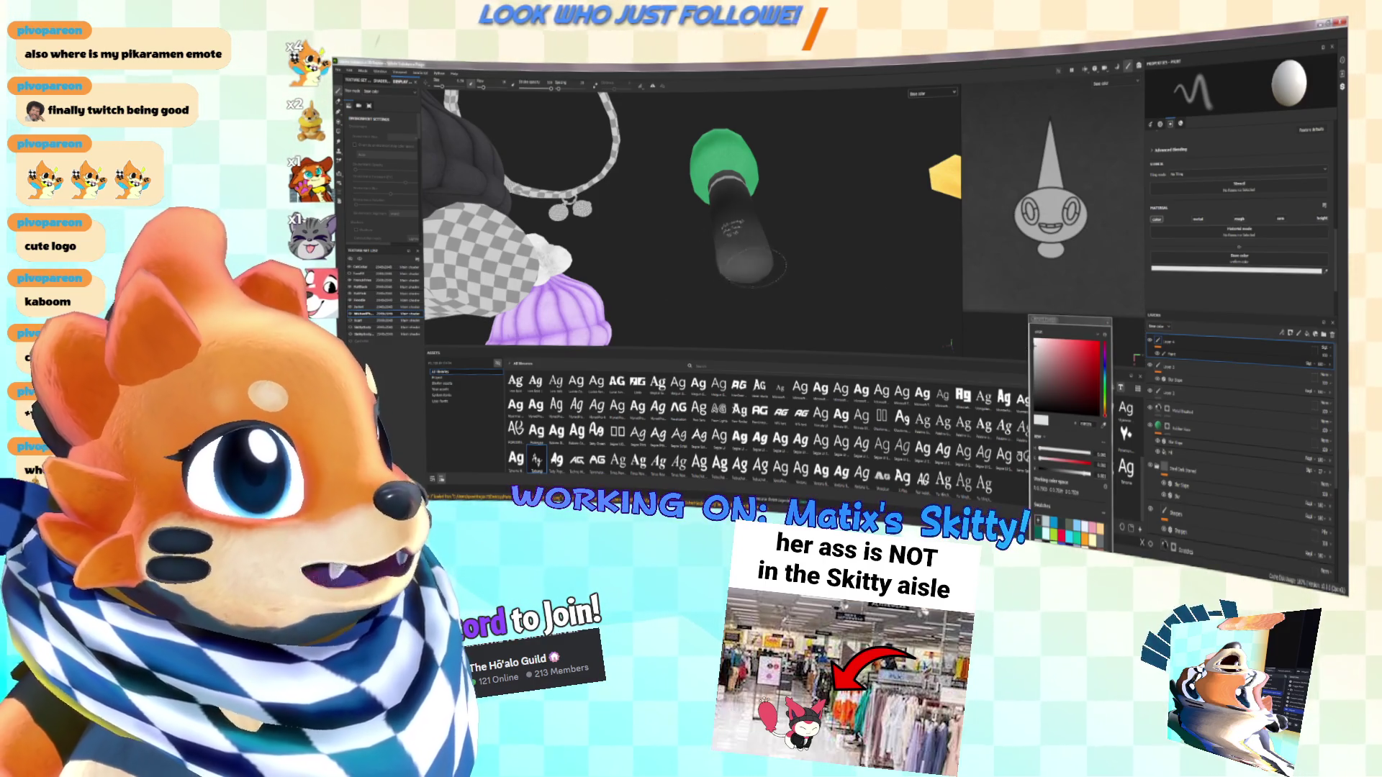
mouse_move(749, 265)
alt+mouse_down()
mouse_move(762, 215)
mouse_move(756, 245)
mouse_move(727, 241)
alt+mouse_up()
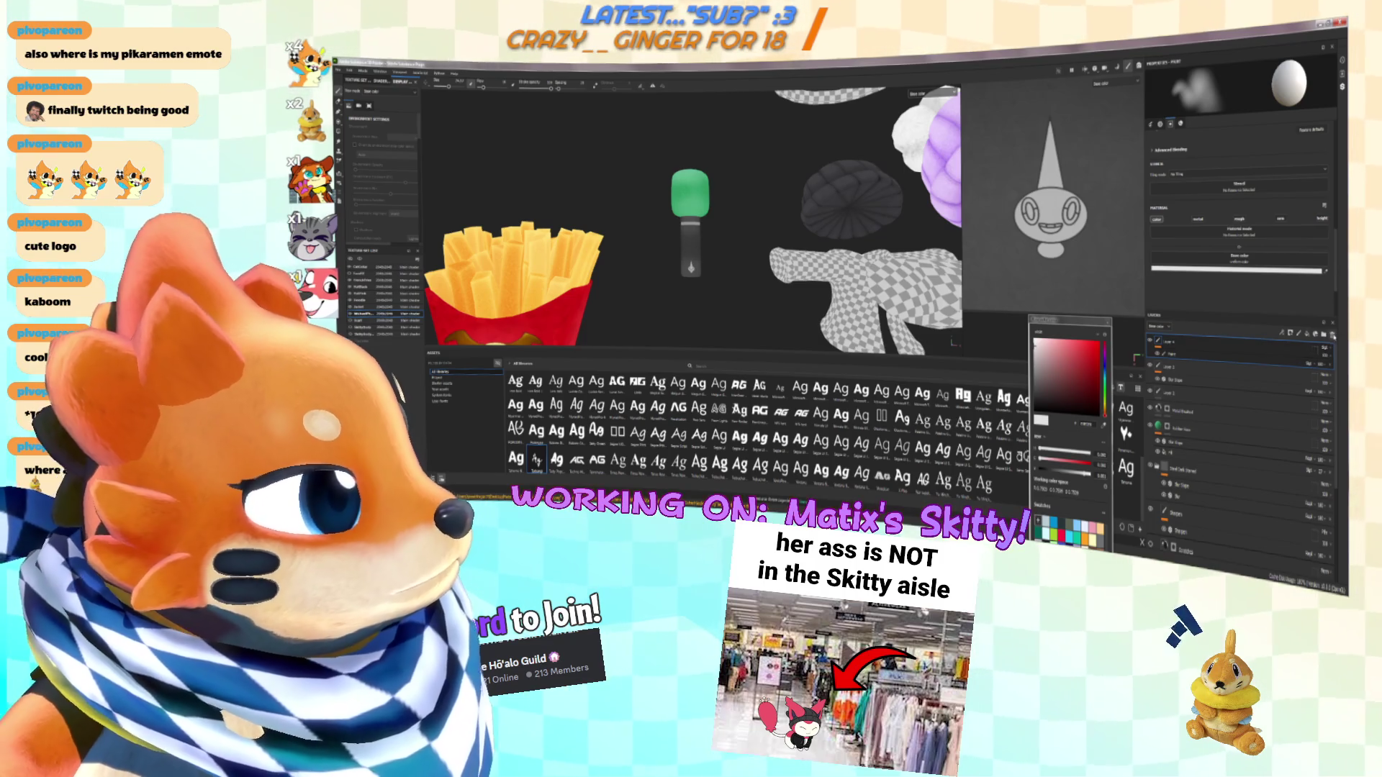
click(1237, 344)
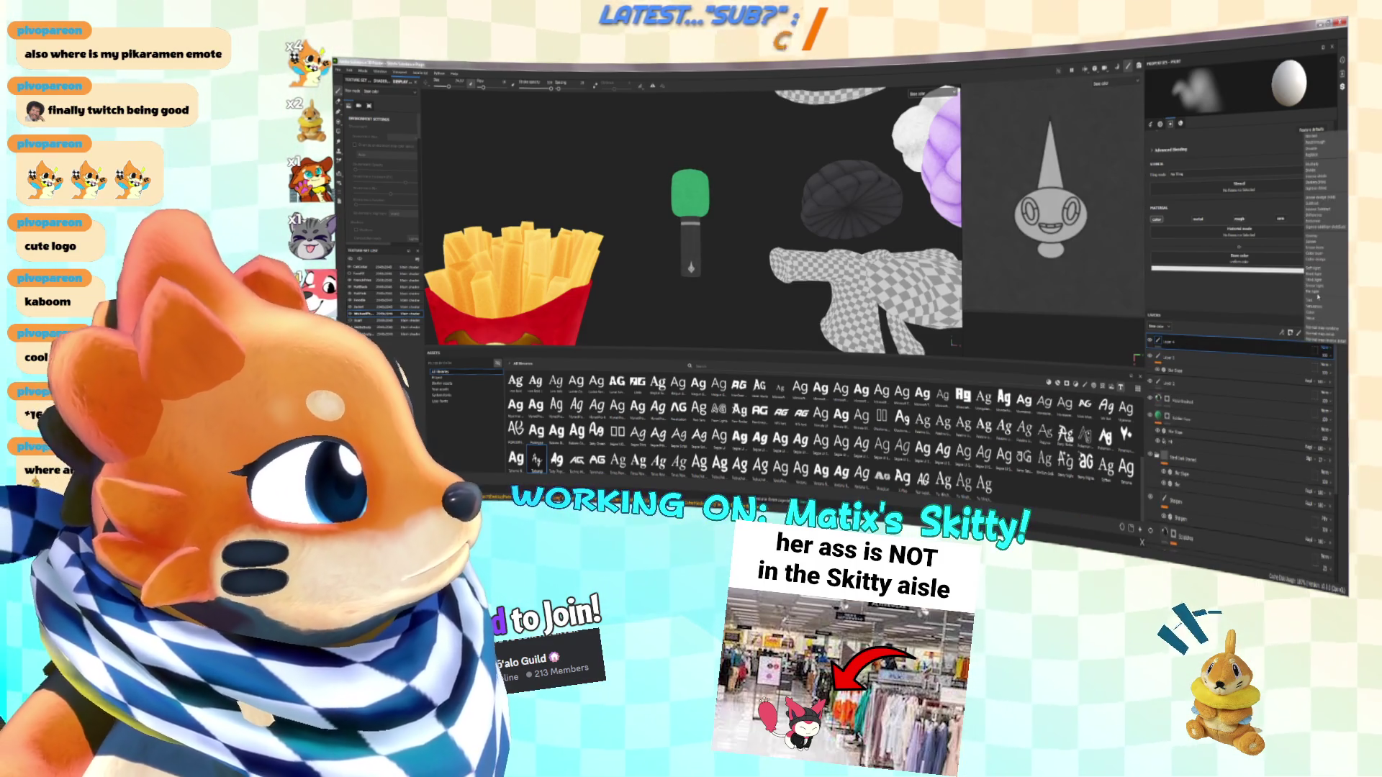
Shrink the asset shelf for a taller 3D view and isolate the microphone with F
scroll(698, 254, up, 5)
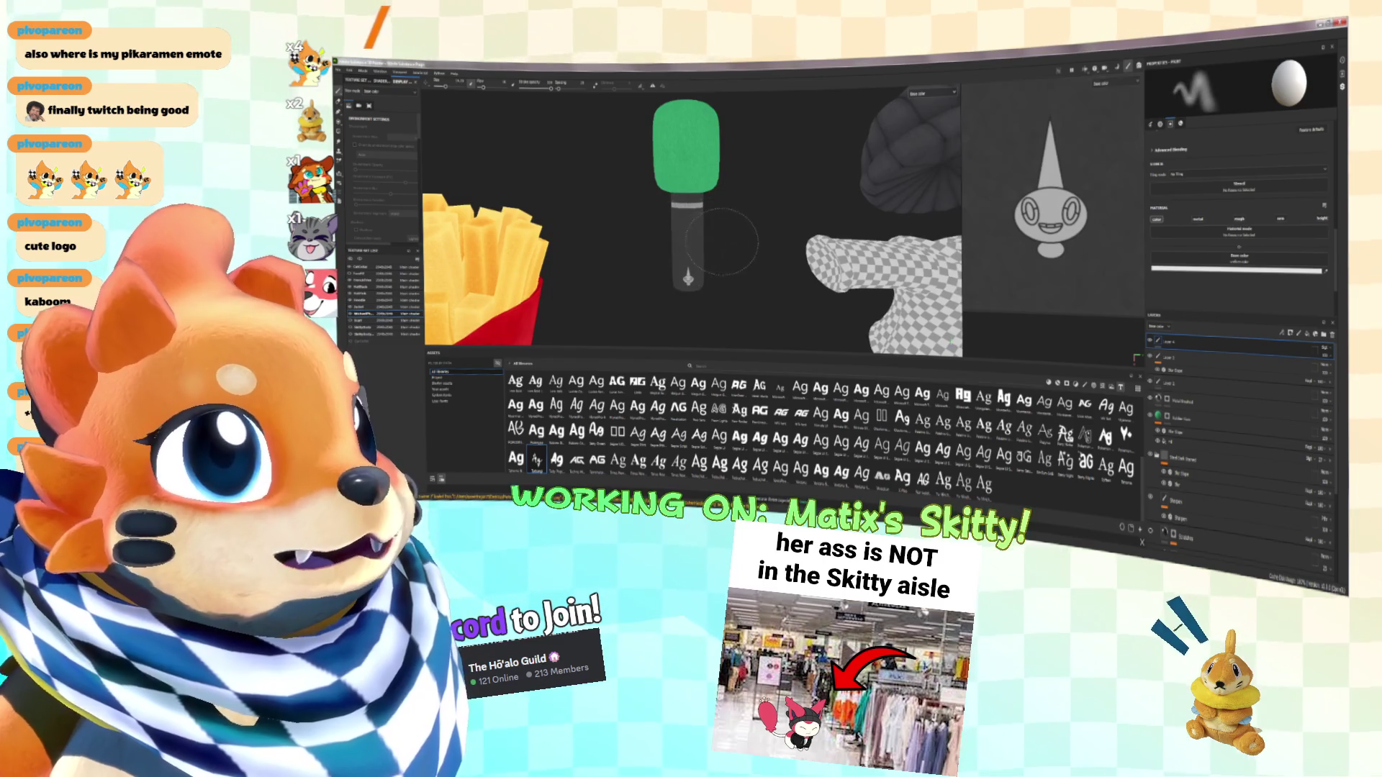
scroll(751, 249, down, 3)
scroll(751, 249, up, 3)
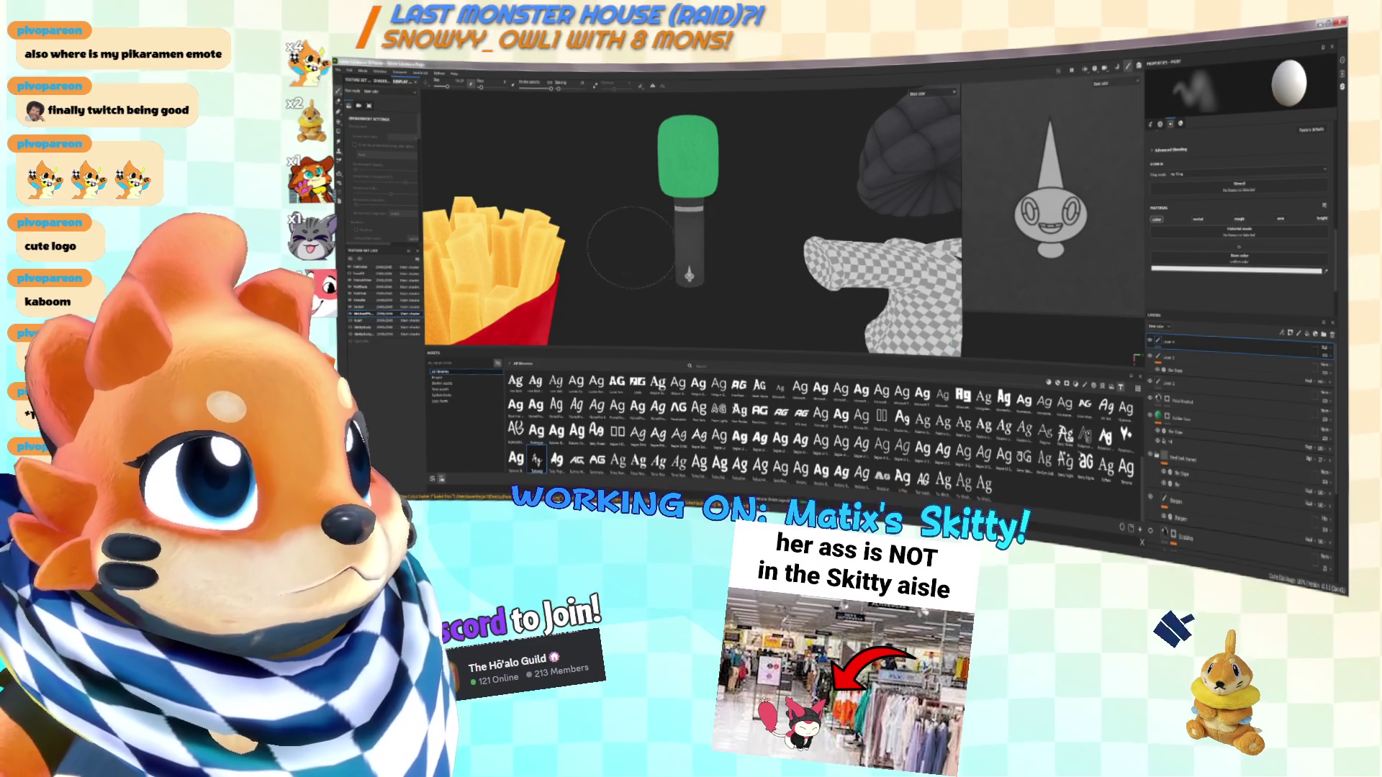
mouse_move(690, 256)
alt+mouse_down()
mouse_move(813, 256)
mouse_move(666, 231)
mouse_move(901, 133)
mouse_move(763, 152)
alt+mouse_up()
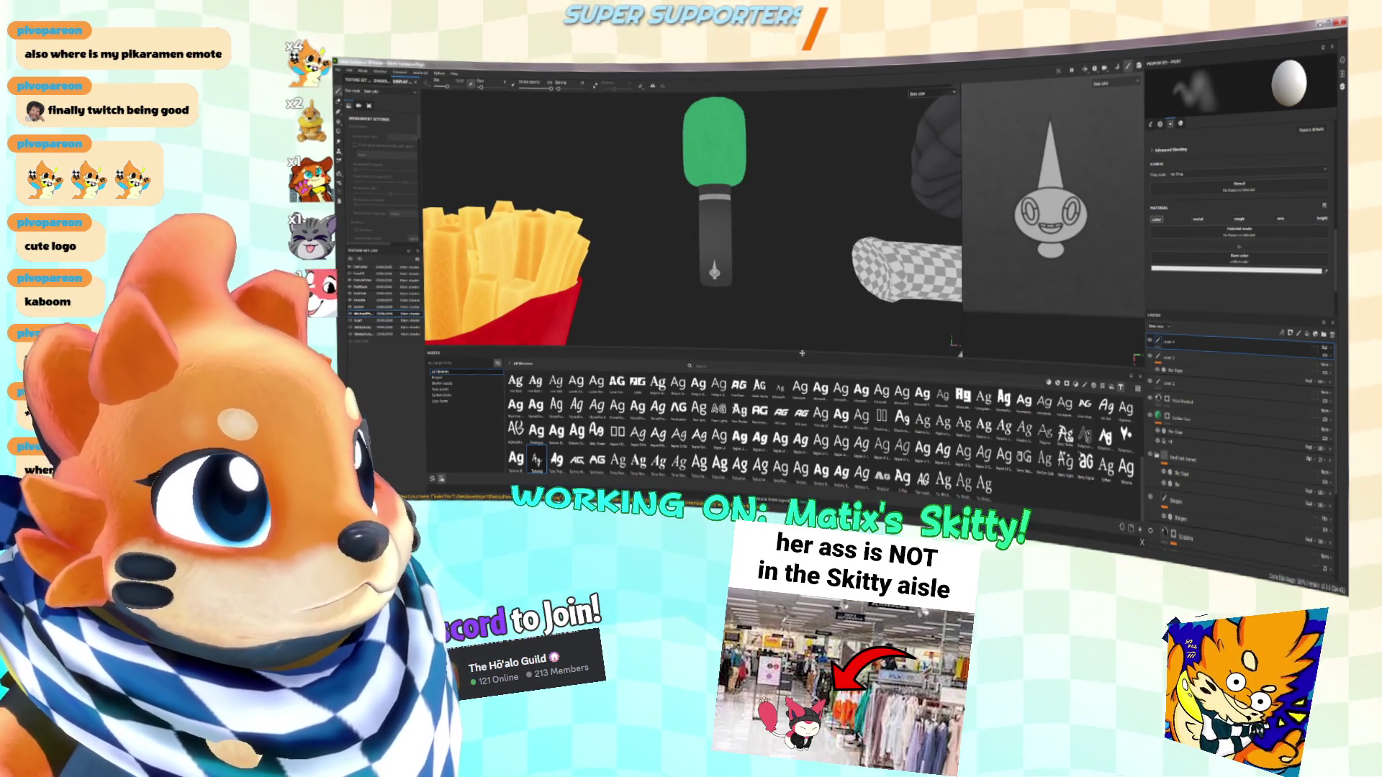
drag(802, 353, 801, 425)
key(f)
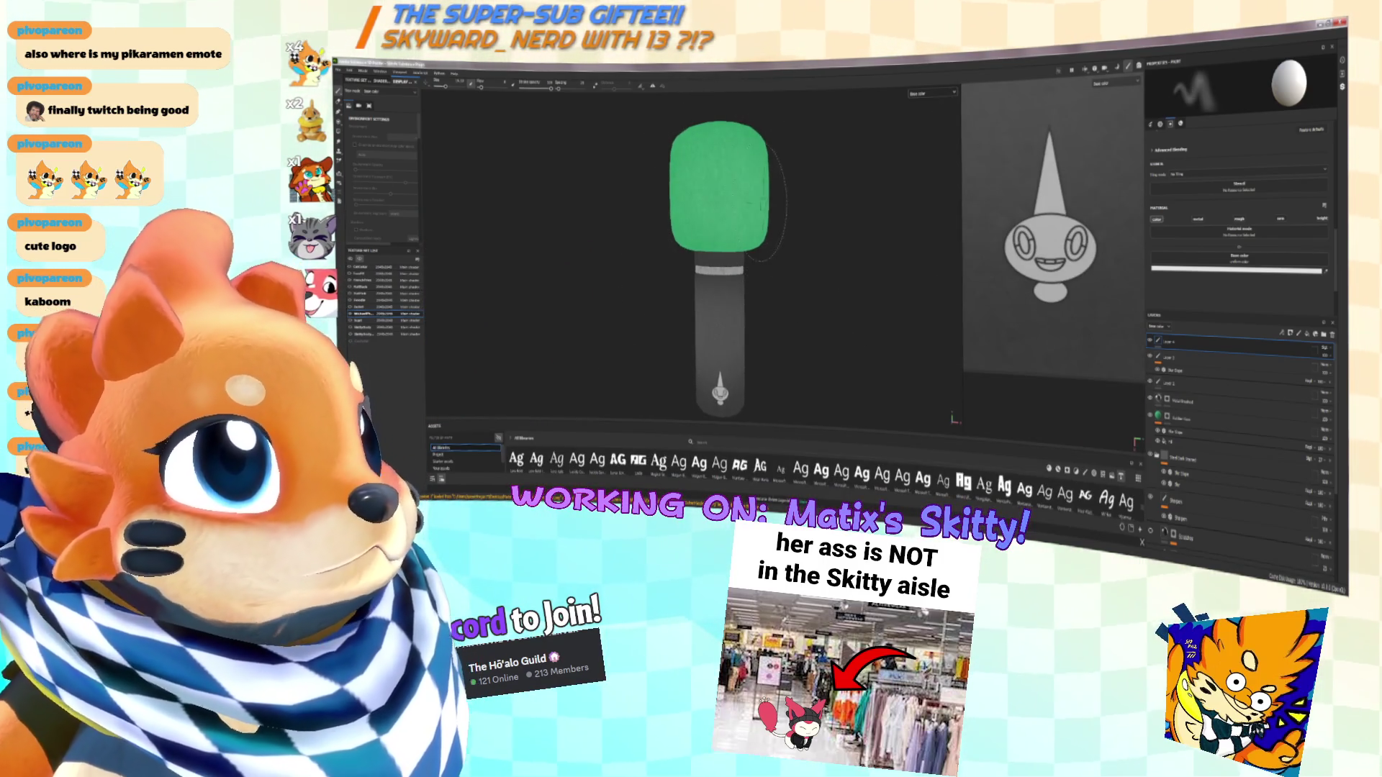
Frame the microphone upright and set the paint colour to white, then dark grey
alt+drag(799, 198, 929, 226)
mouse_move(928, 227)
alt+middle_down()
mouse_move(650, 209)
mouse_move(748, 211)
mouse_move(702, 210)
alt+middle_up()
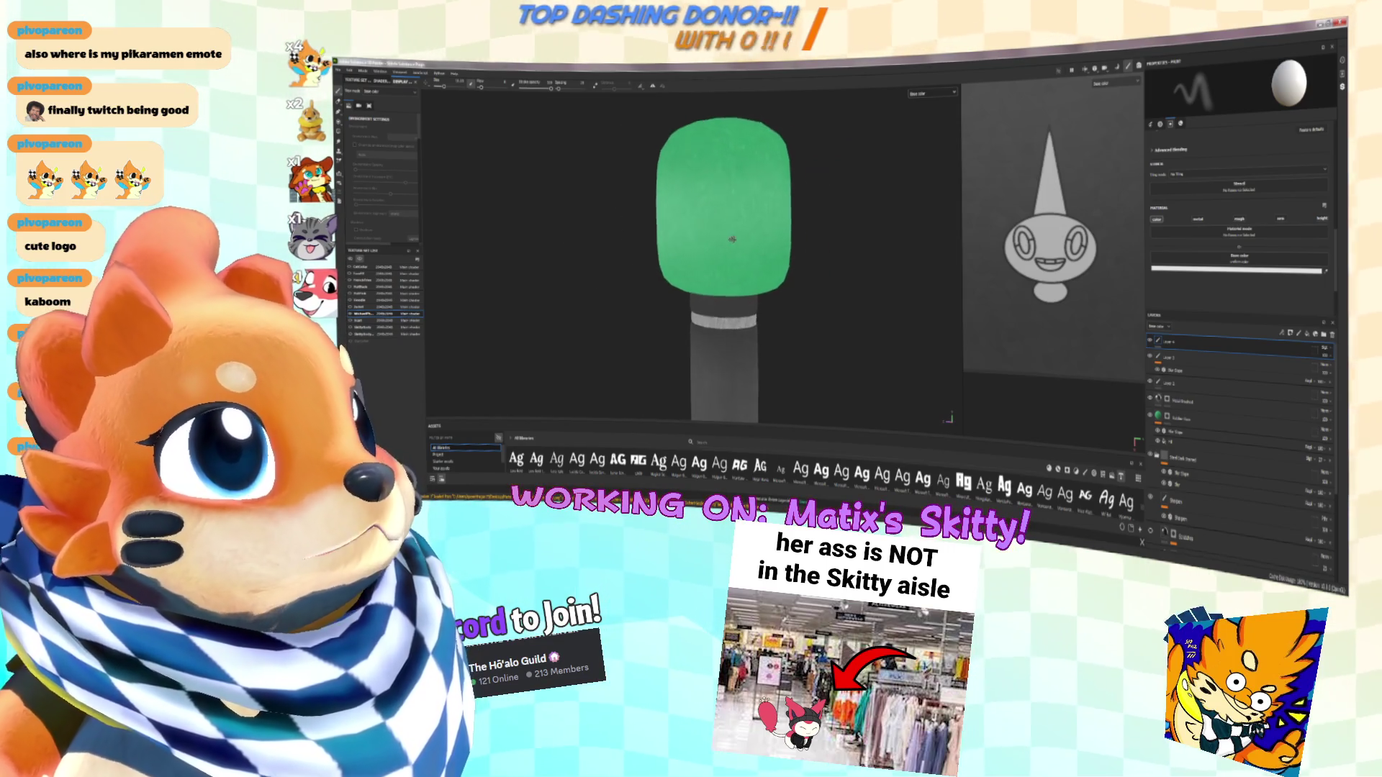
alt+right_drag(702, 210, 684, 403)
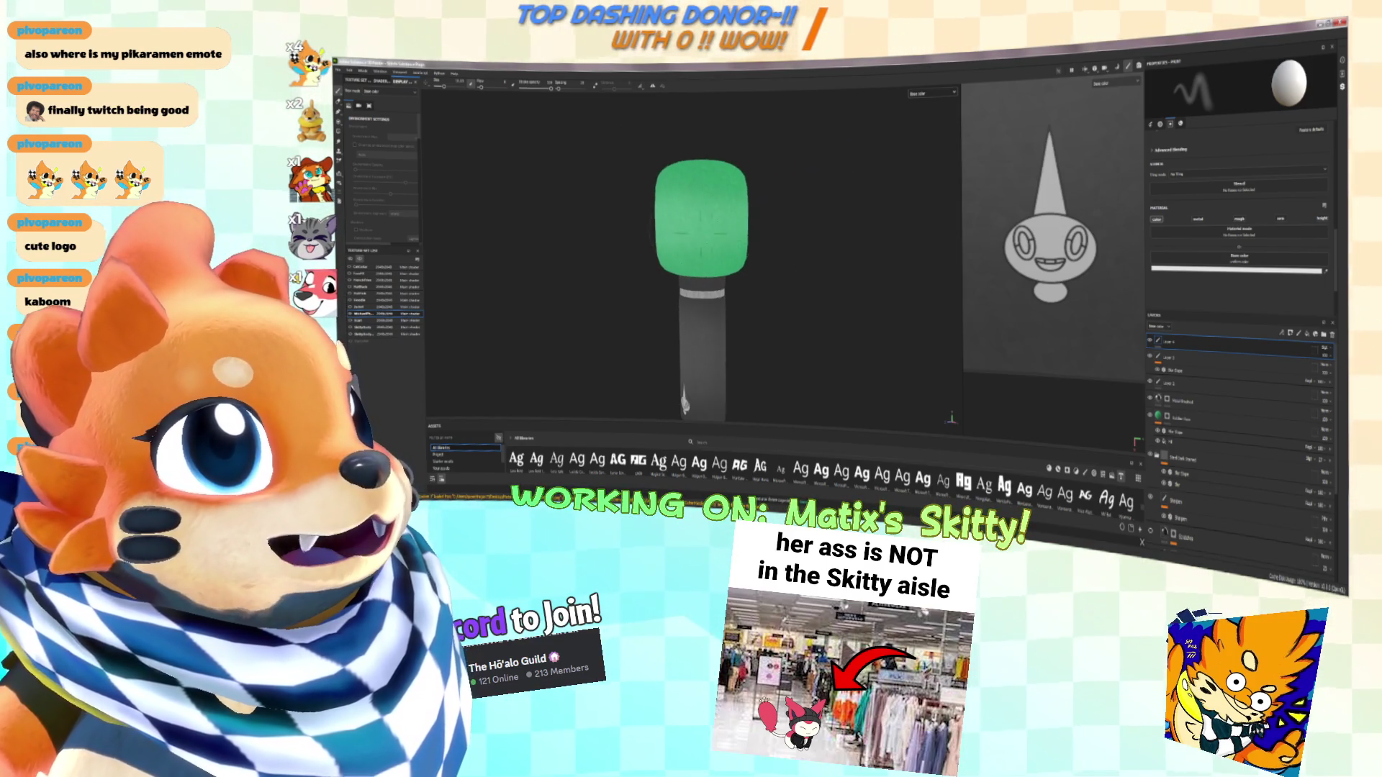
alt+middle_drag(684, 403, 757, 425)
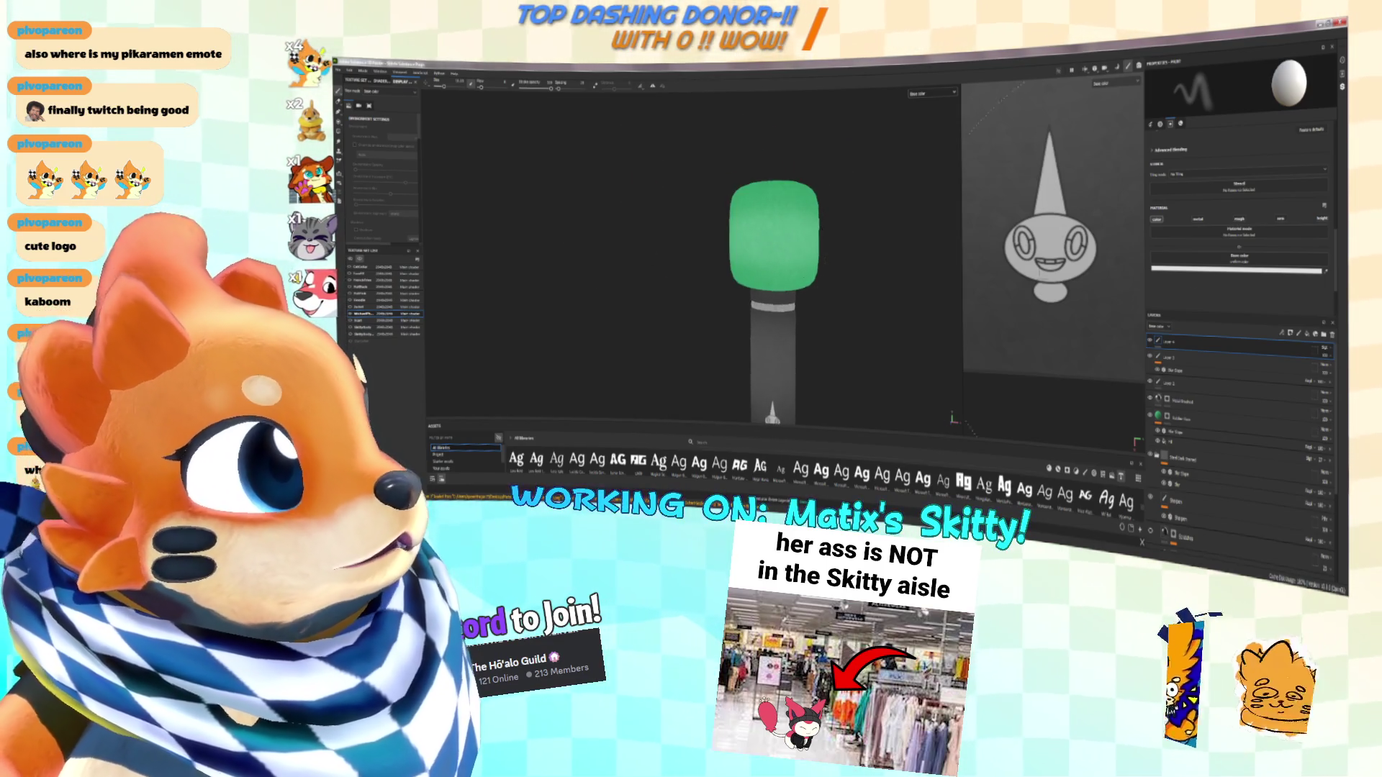
click(1237, 270)
mouse_move(756, 338)
alt+mouse_down()
mouse_move(783, 317)
mouse_move(751, 284)
mouse_move(759, 382)
alt+mouse_up()
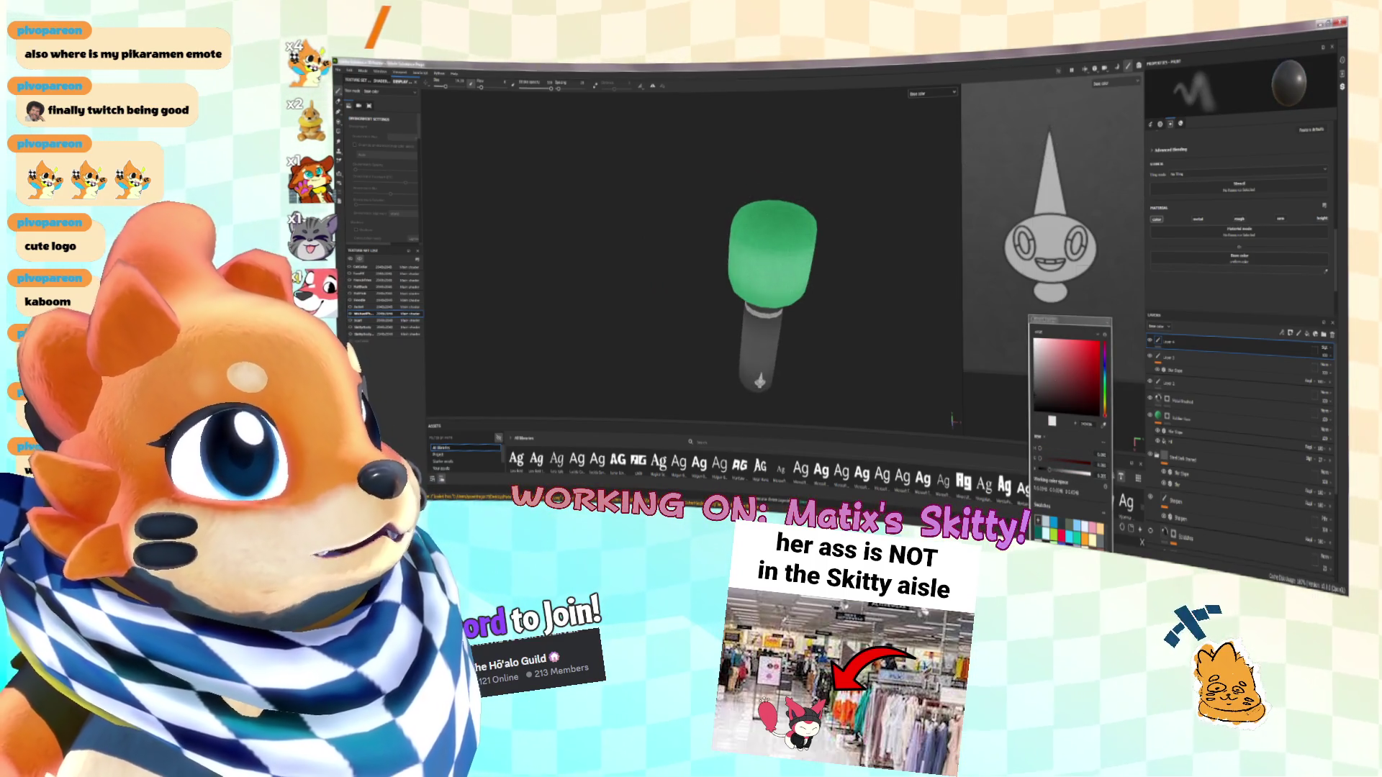
click(1036, 344)
alt+drag(710, 238, 783, 237)
drag(1036, 344, 1036, 385)
mouse_move(881, 248)
alt+mouse_down()
mouse_move(798, 225)
mouse_move(809, 210)
alt+mouse_up()
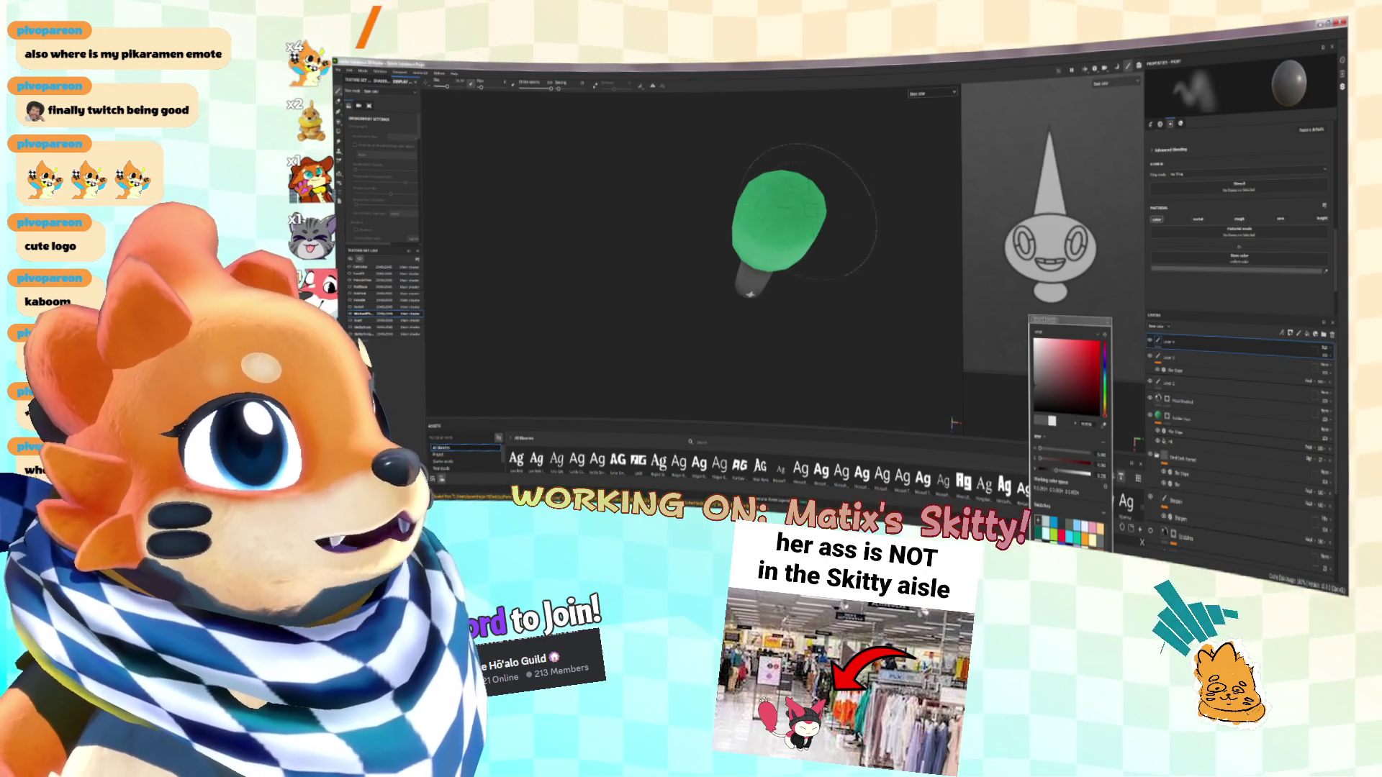
key(f)
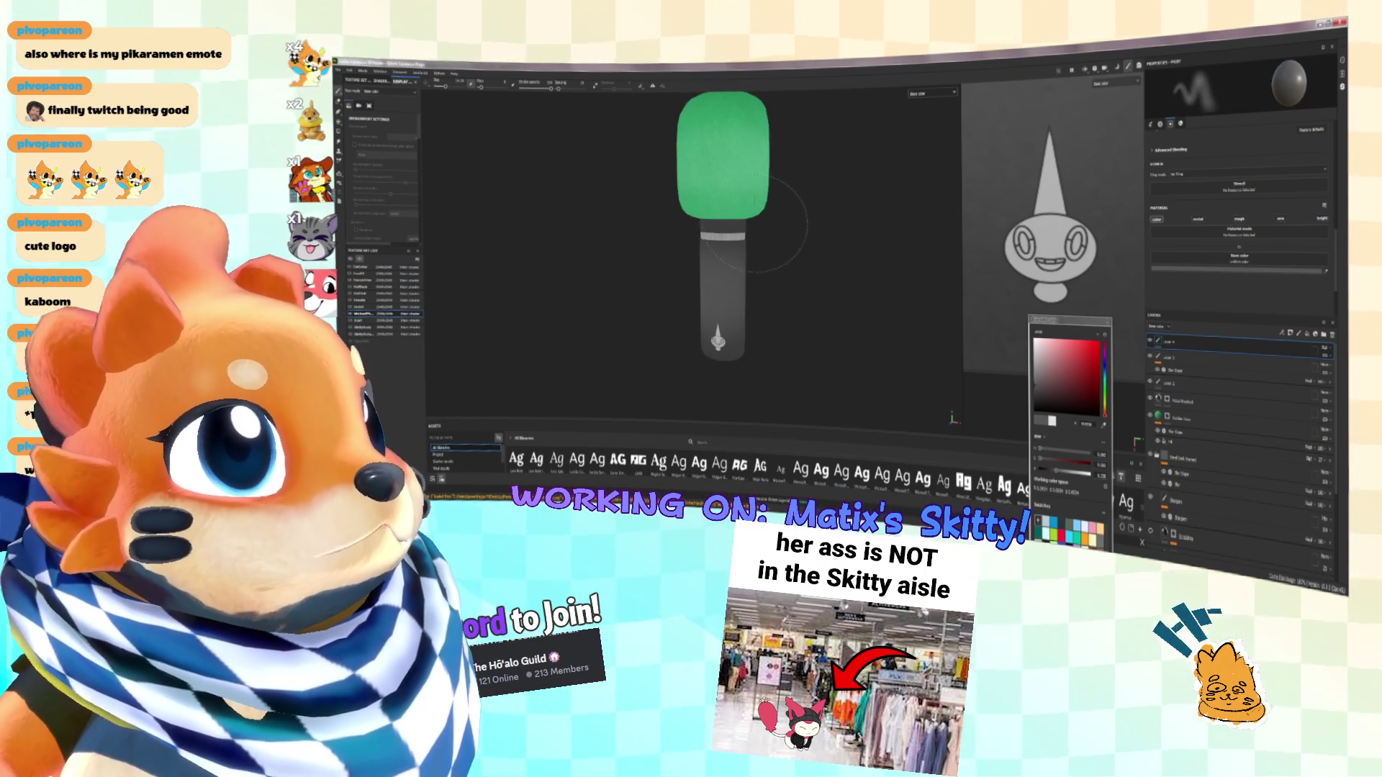
Orbit and zoom around the microphone to inspect its handle markings
mouse_move(776, 210)
alt+mouse_down()
mouse_move(875, 246)
mouse_move(835, 223)
mouse_move(801, 255)
mouse_move(748, 245)
mouse_move(788, 221)
mouse_move(746, 245)
alt+mouse_up()
alt+drag(792, 185, 774, 256)
mouse_move(704, 282)
alt+mouse_down()
mouse_move(633, 277)
mouse_move(651, 228)
mouse_move(743, 231)
mouse_move(720, 245)
mouse_move(763, 295)
mouse_move(724, 303)
mouse_move(741, 267)
mouse_move(707, 270)
mouse_move(741, 295)
alt+mouse_up()
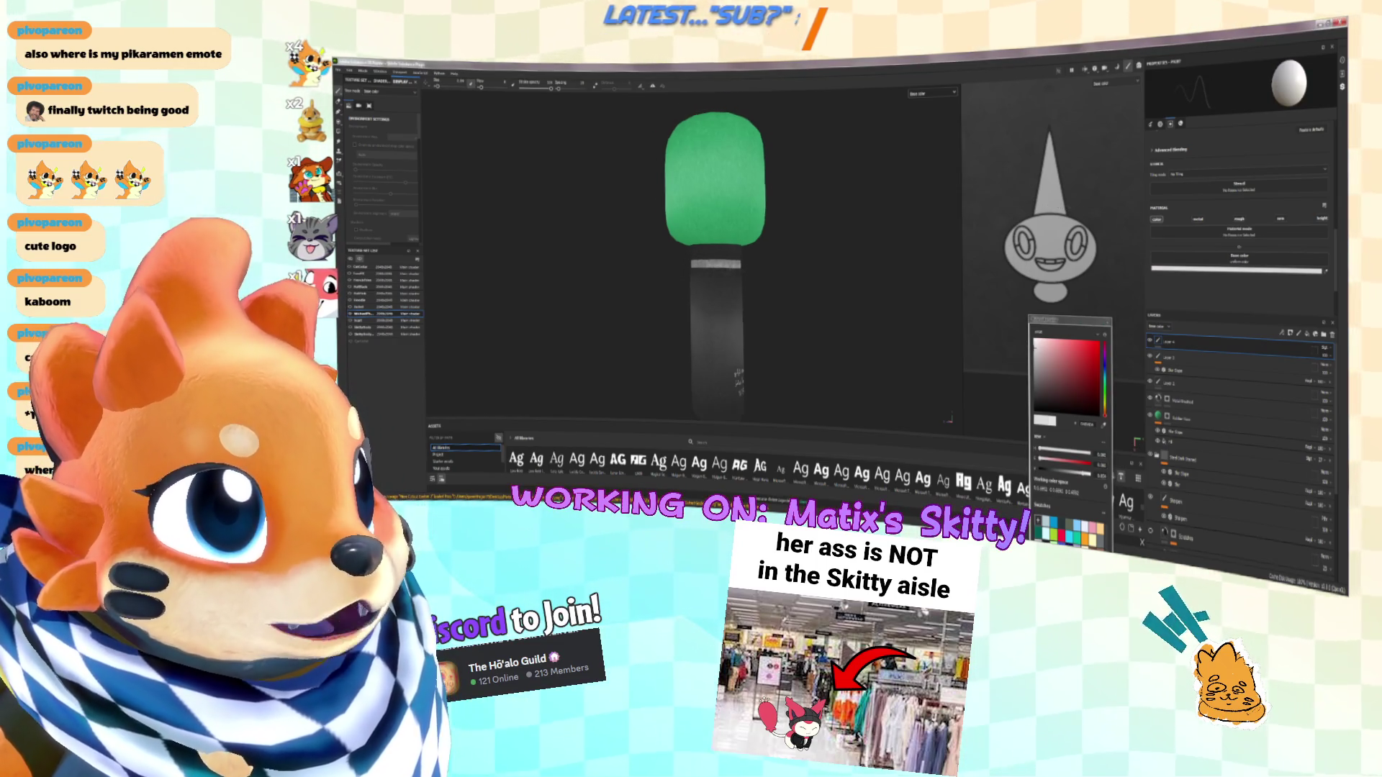
scroll(756, 306, up, 3)
mouse_move(694, 258)
alt+mouse_down()
mouse_move(744, 268)
mouse_move(648, 259)
mouse_move(764, 252)
alt+mouse_up()
mouse_move(614, 250)
alt+mouse_down()
mouse_move(727, 251)
mouse_move(691, 263)
mouse_move(745, 243)
mouse_move(743, 288)
mouse_move(896, 309)
alt+mouse_up()
alt+middle_drag(897, 309, 820, 300)
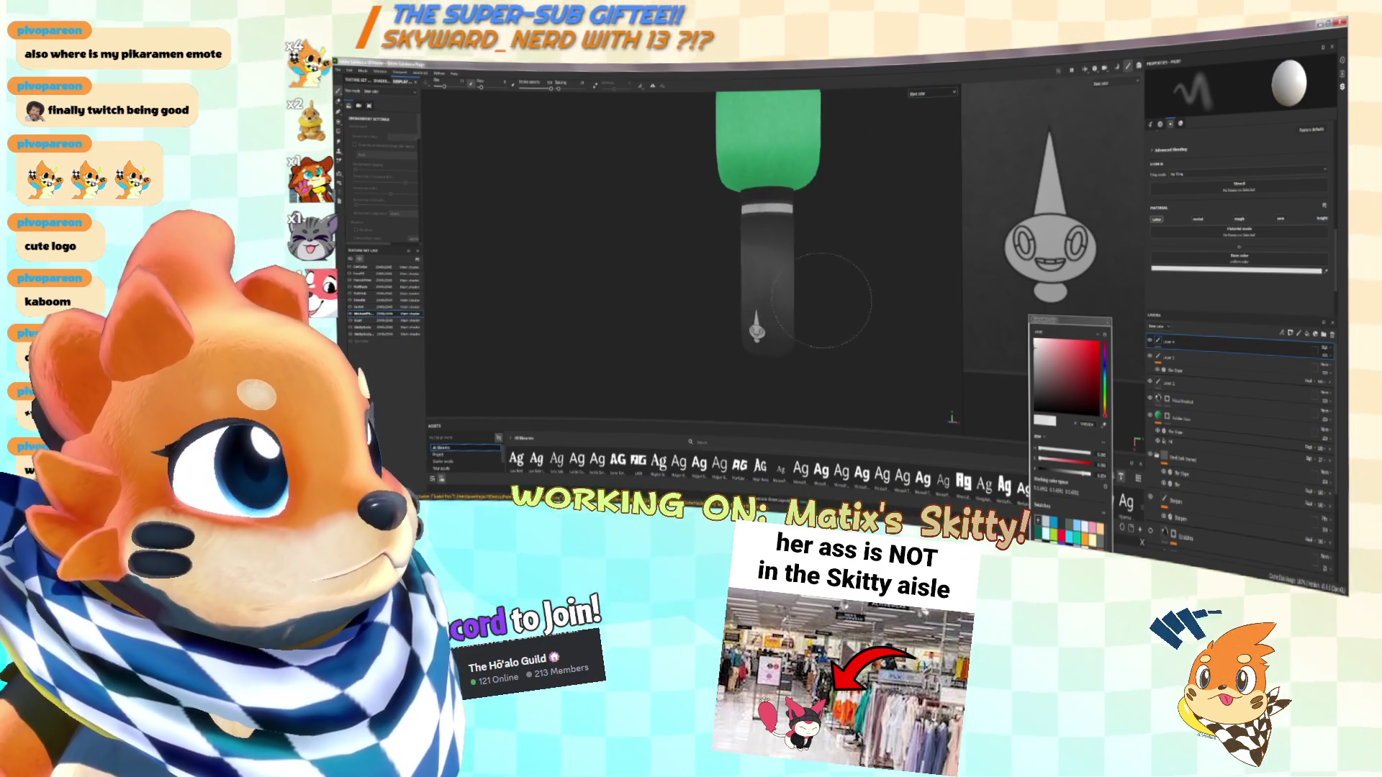
Swap the paint colour to black and back to white with X while viewing the handle
key(x)
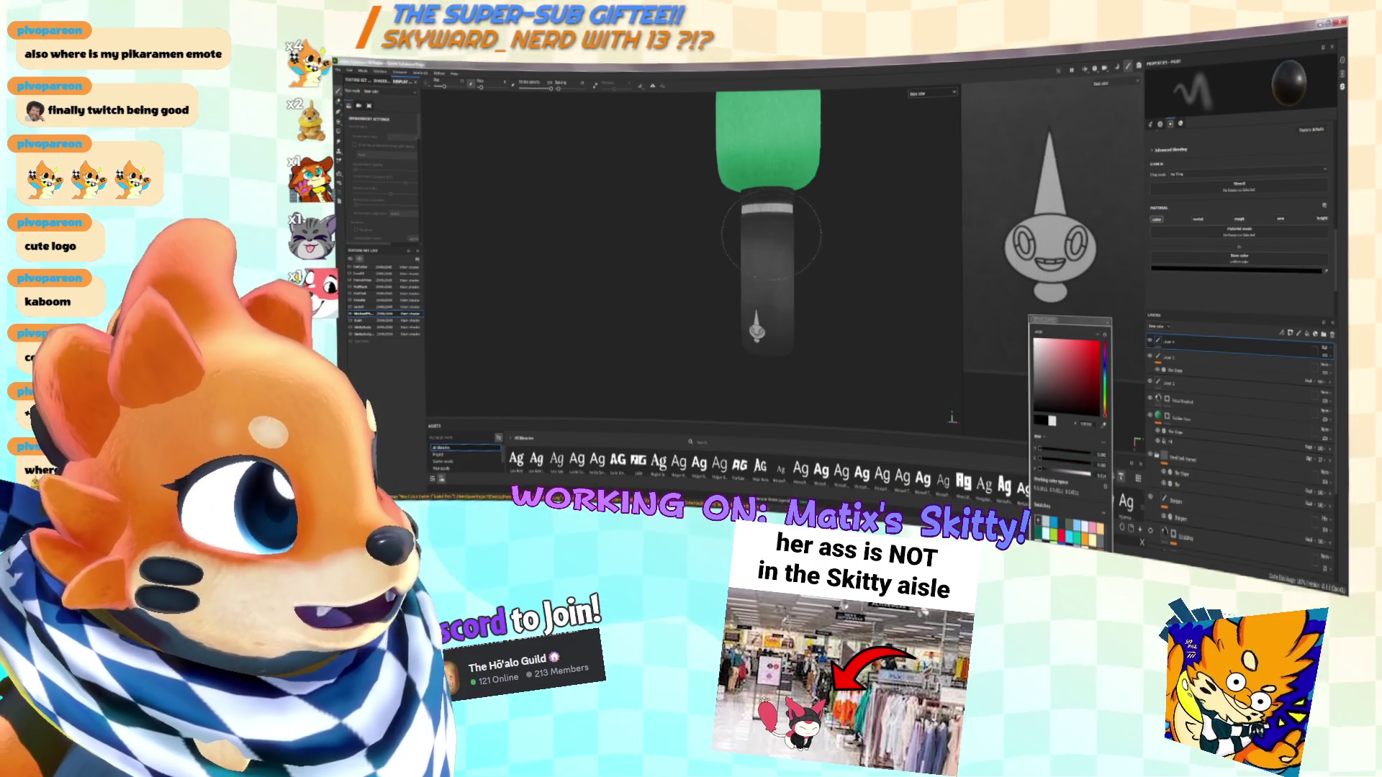
alt+drag(763, 237, 773, 317)
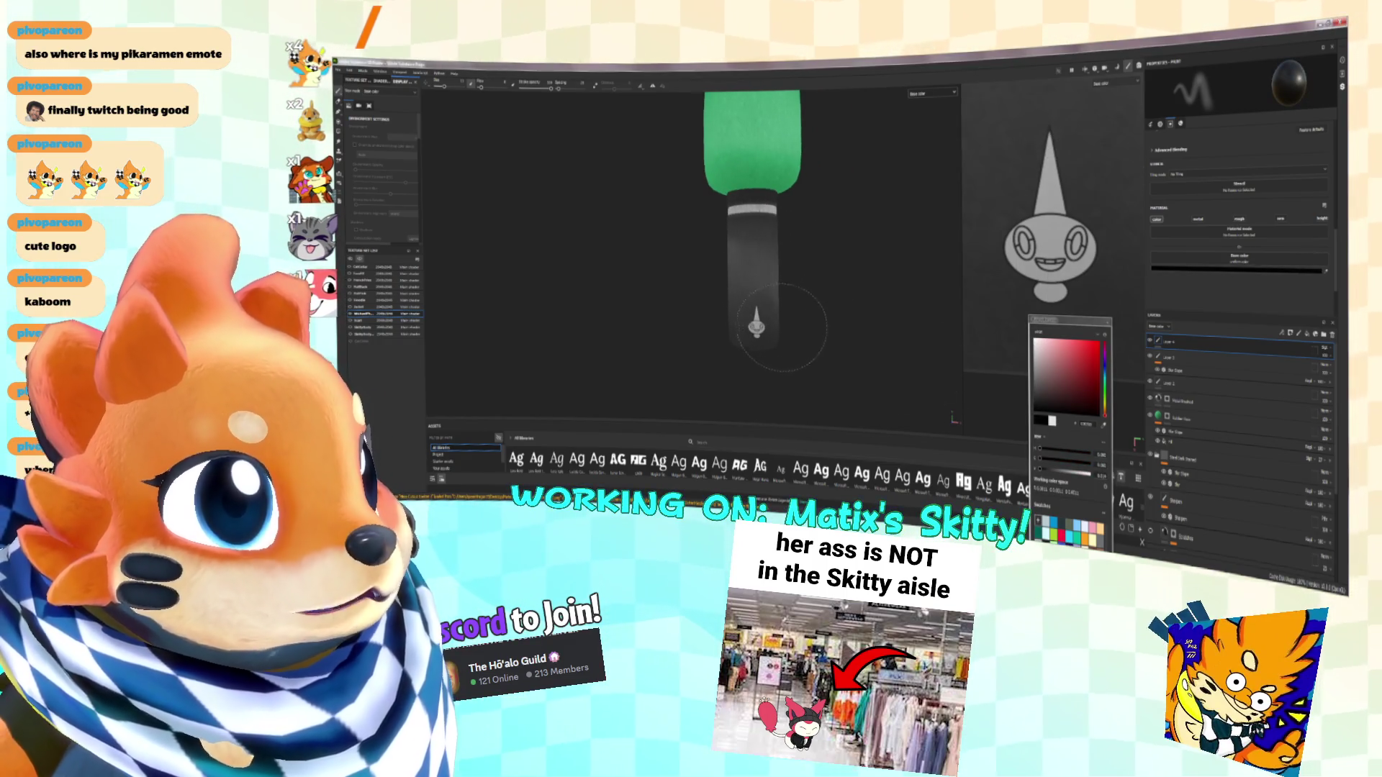
key(x)
scroll(758, 328, up, 2)
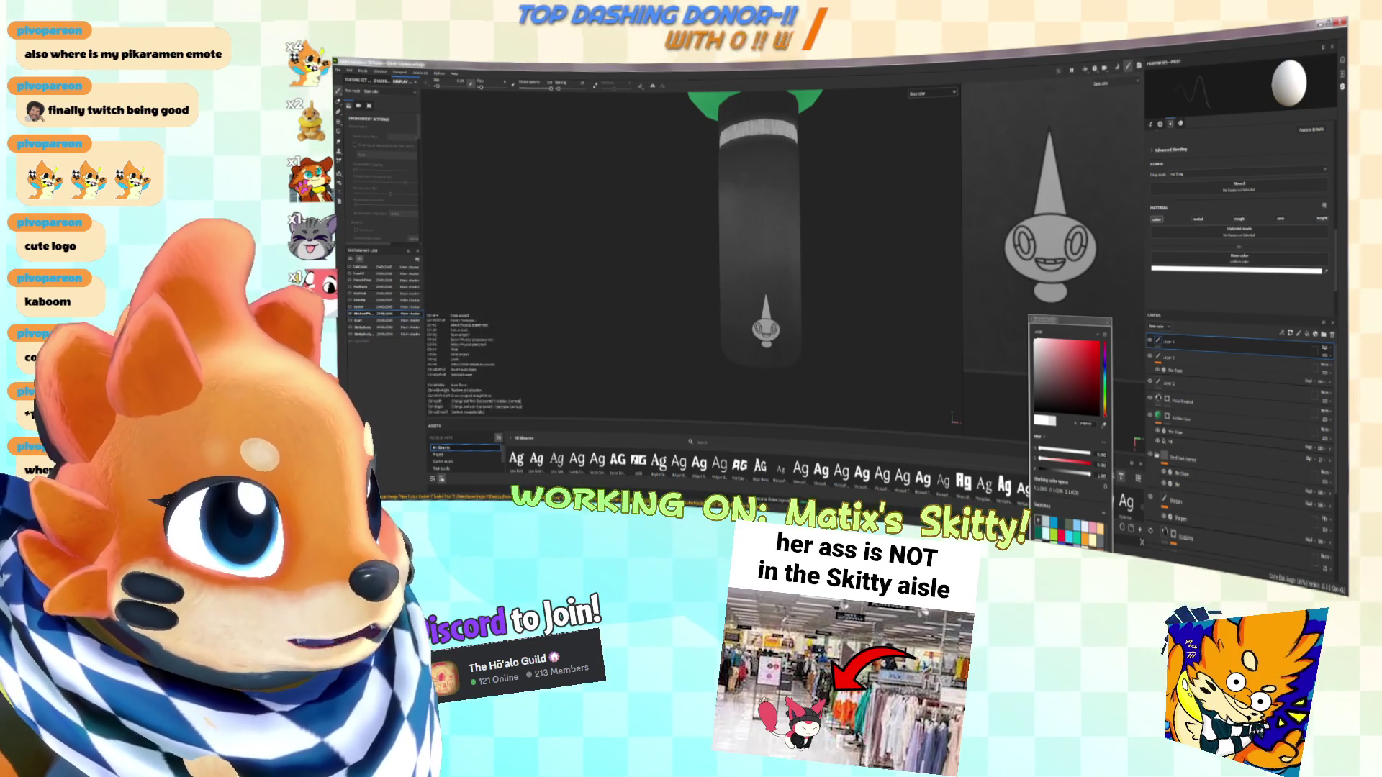
alt+drag(767, 327, 771, 333)
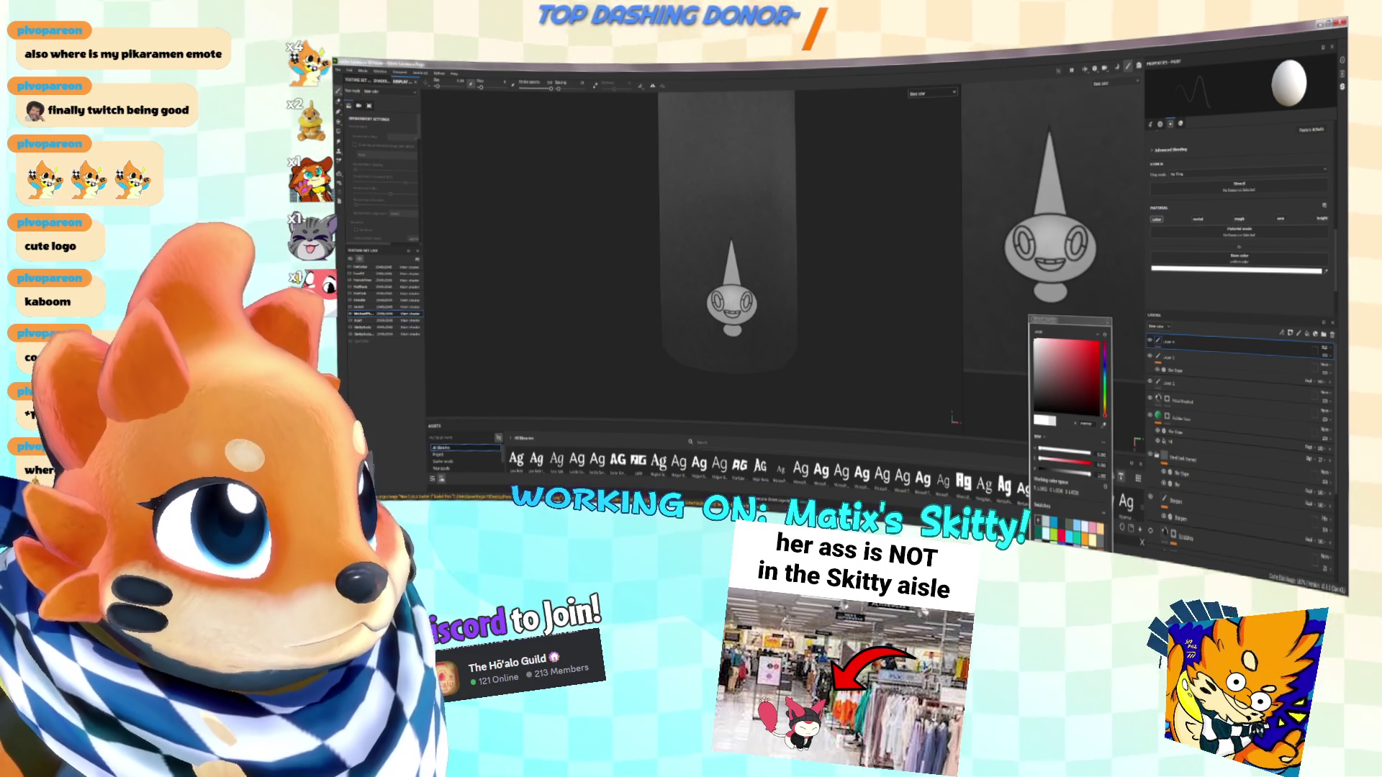
Move the fill layer to the top of the stack and compare Material and Base color views
mouse_move(1247, 360)
mouse_down()
mouse_move(1223, 339)
mouse_move(1209, 368)
mouse_move(1222, 343)
mouse_up()
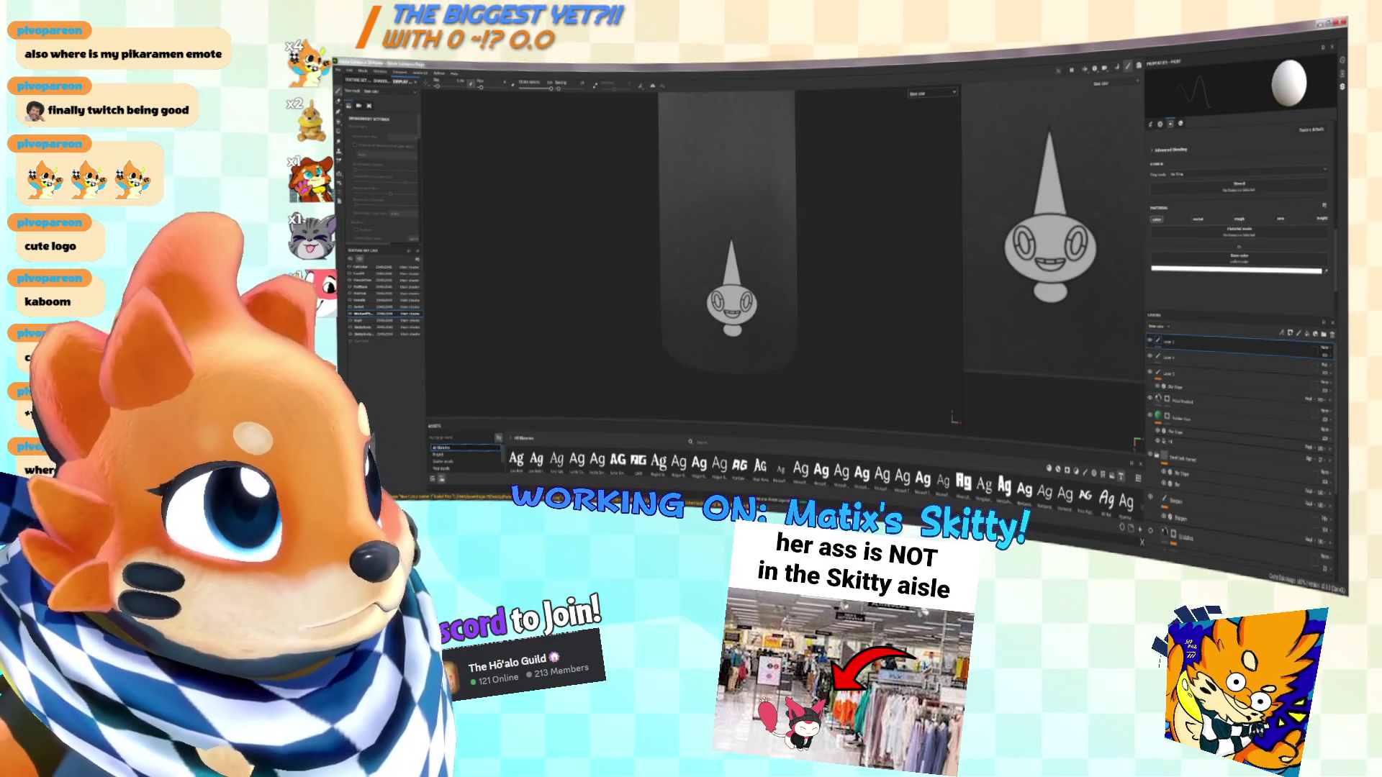
click(1192, 359)
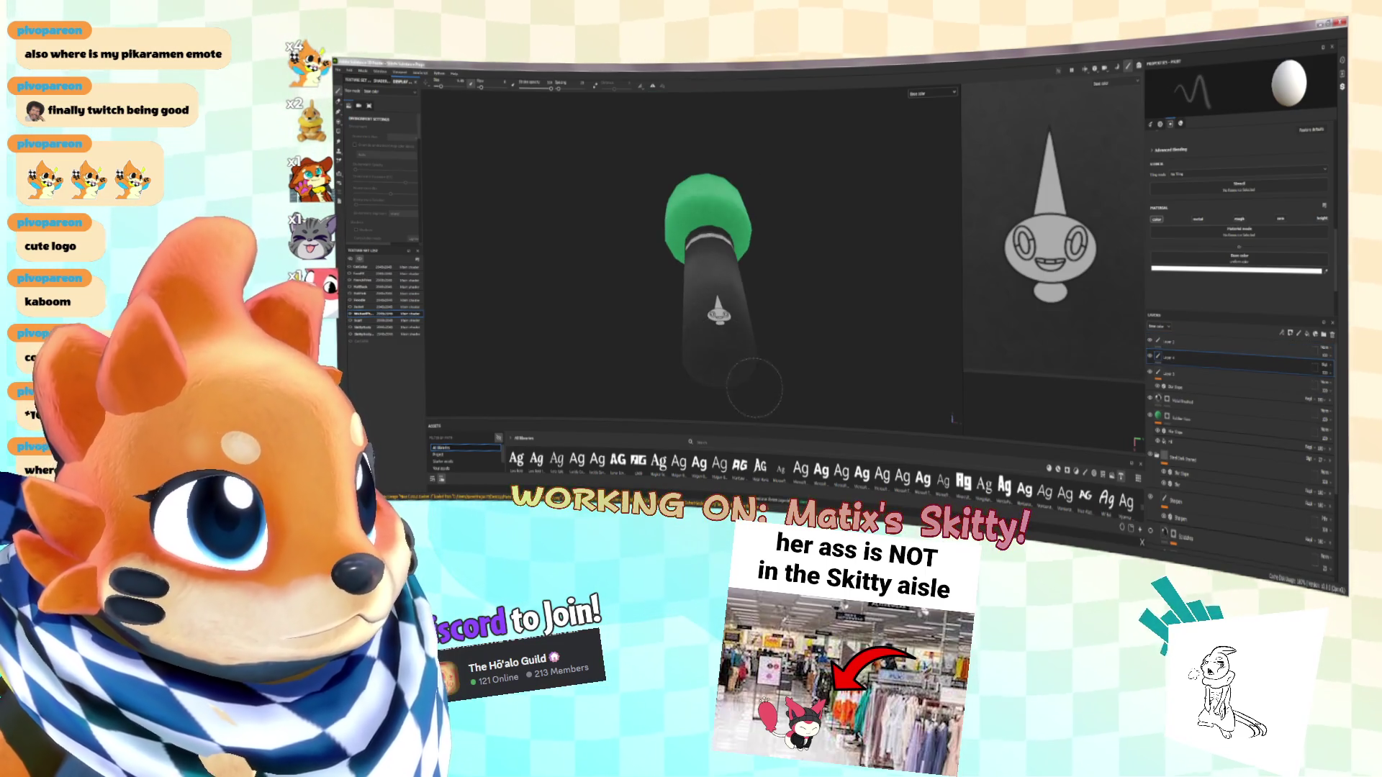
alt+drag(740, 400, 764, 366)
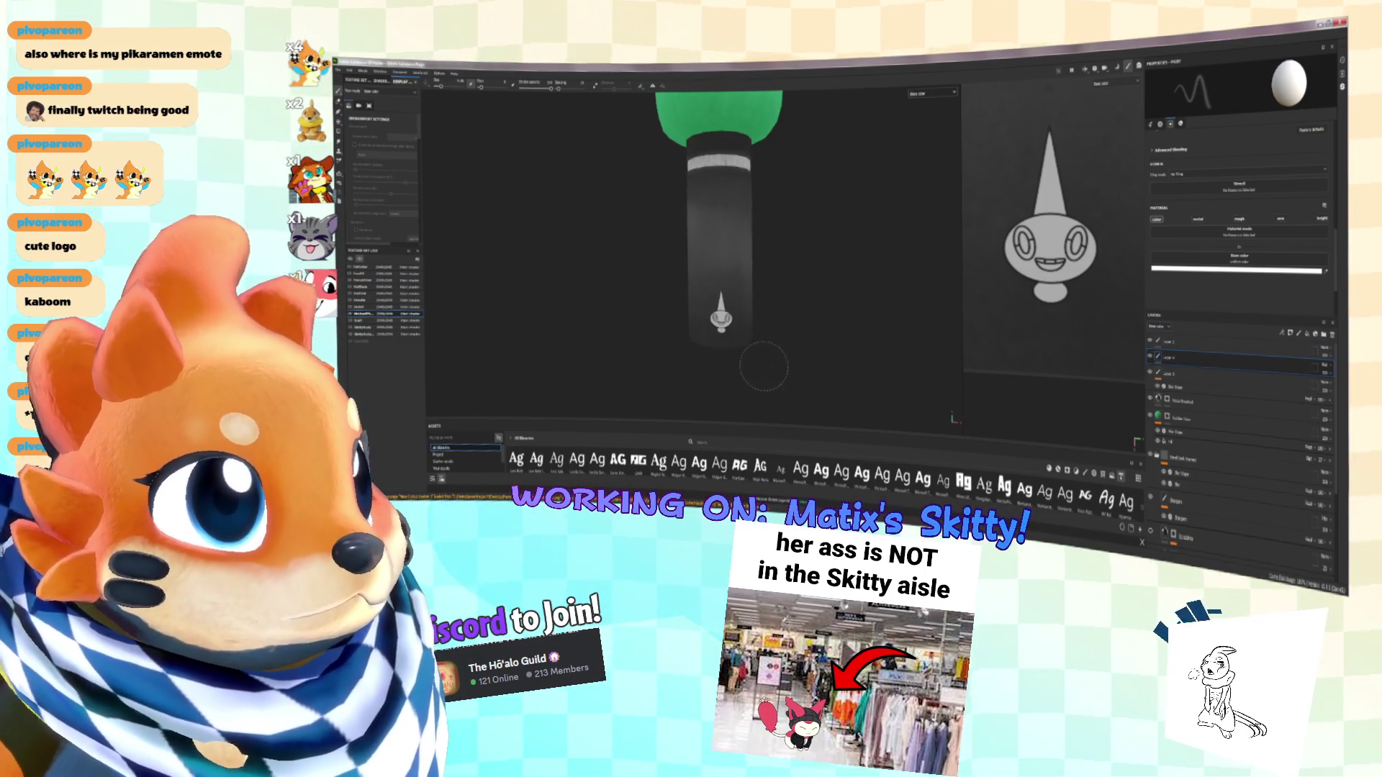
alt+drag(858, 329, 918, 120)
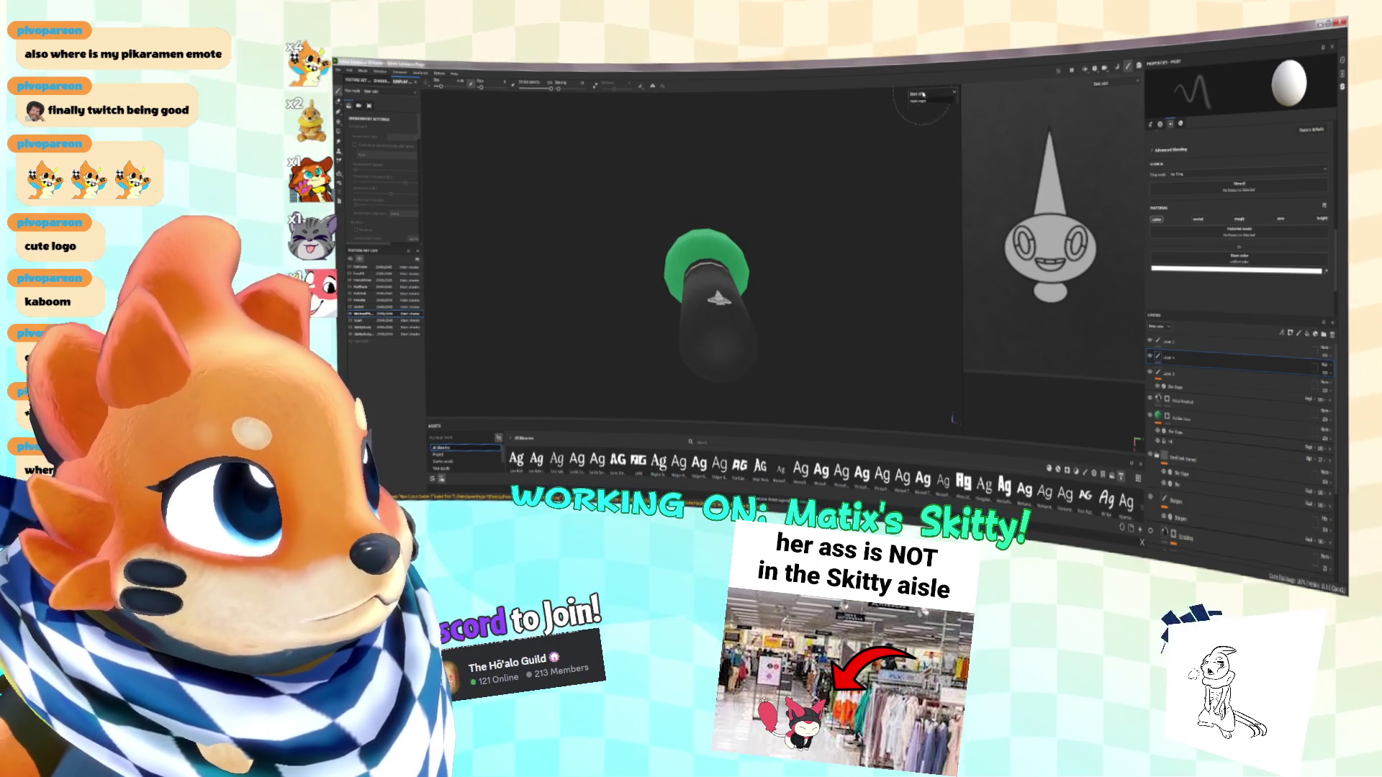
click(918, 103)
mouse_move(752, 216)
alt+mouse_down()
mouse_move(766, 295)
mouse_move(858, 228)
mouse_move(813, 256)
mouse_move(719, 263)
mouse_move(722, 364)
alt+mouse_up()
click(934, 95)
click(925, 115)
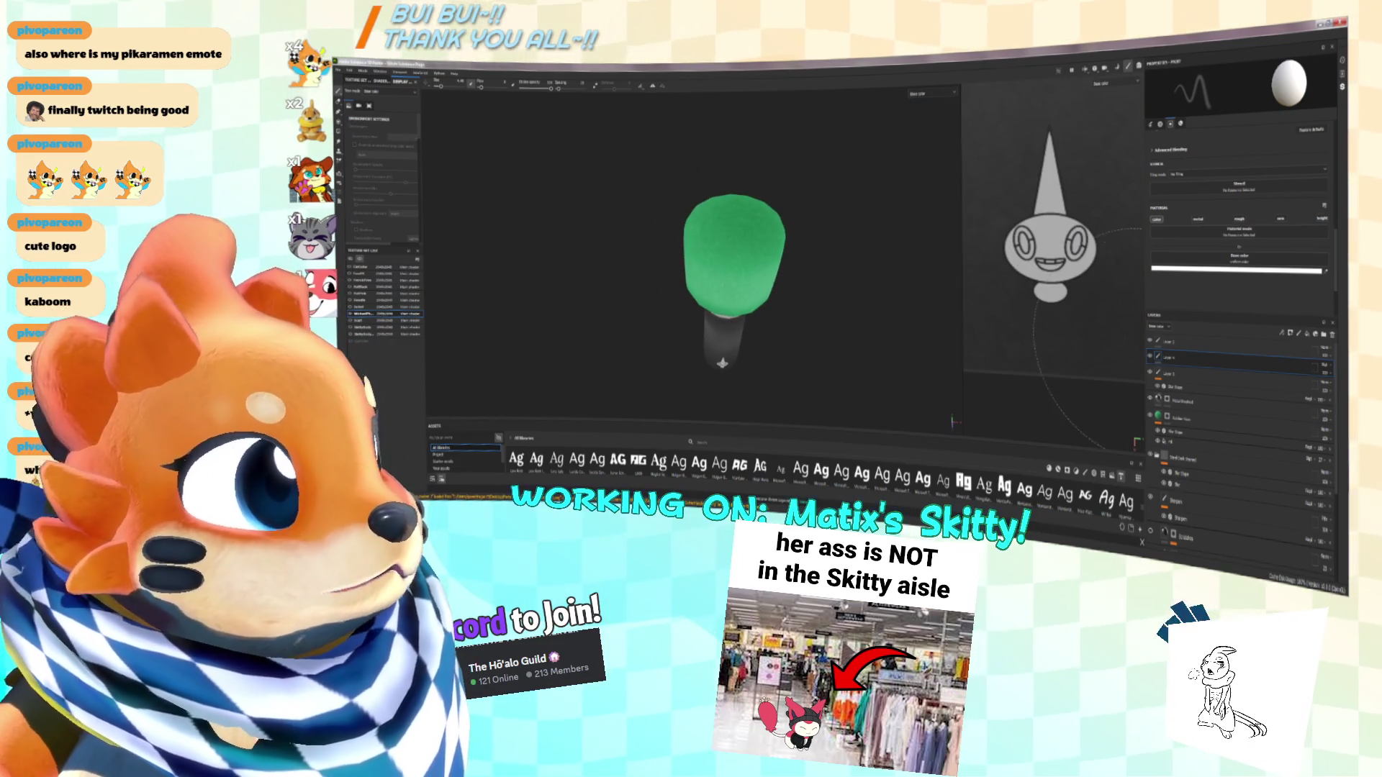
Set the paint colour back to white in the colour picker
click(1236, 270)
click(1037, 414)
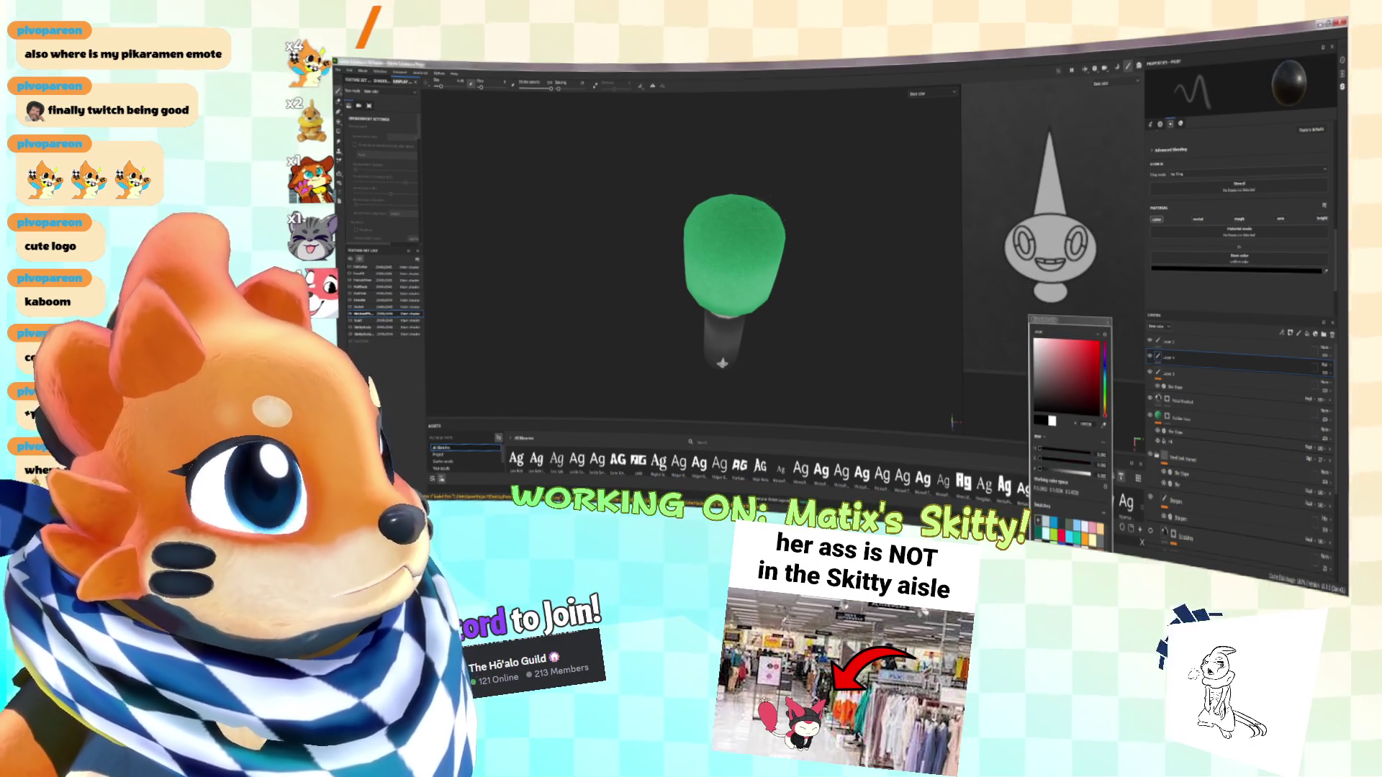
mouse_move(714, 214)
alt+mouse_down()
mouse_move(744, 242)
mouse_move(753, 278)
alt+mouse_up()
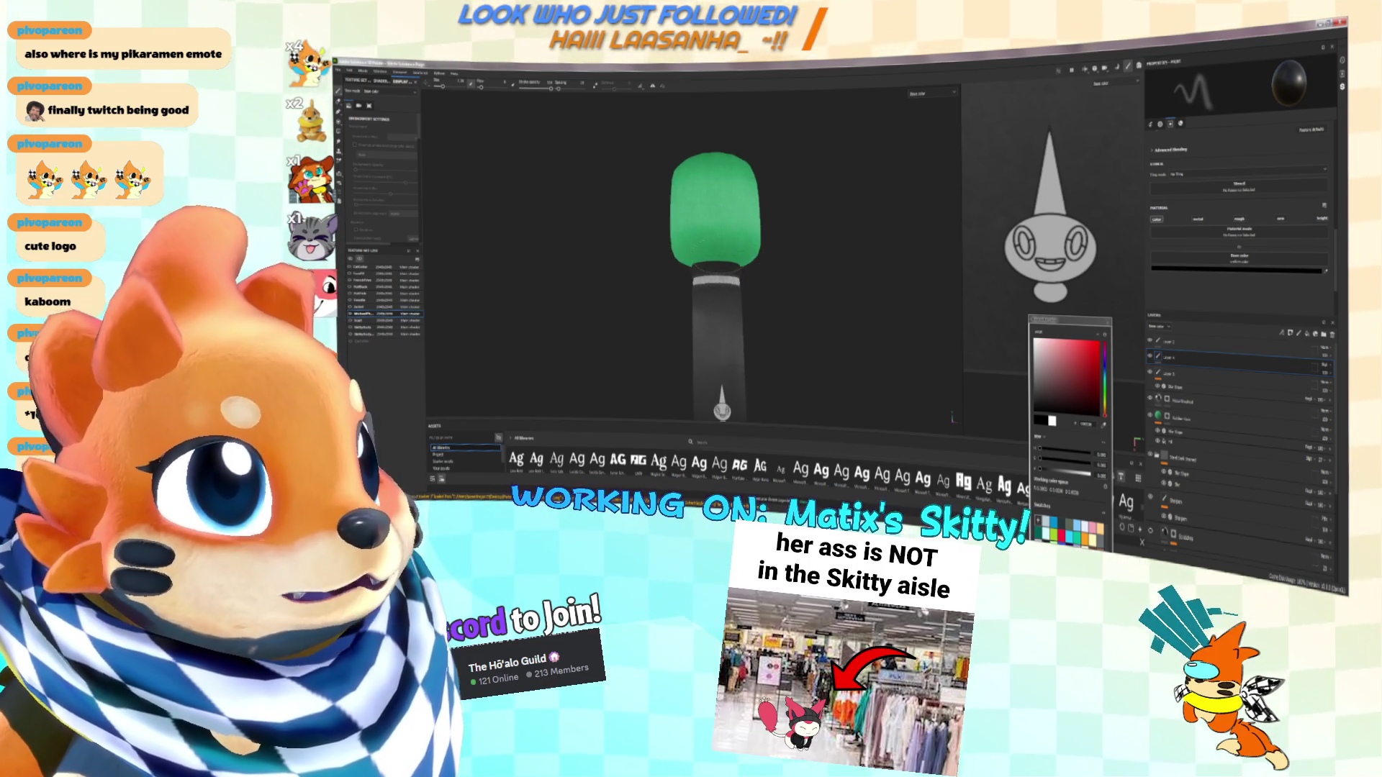
scroll(753, 278, up, 2)
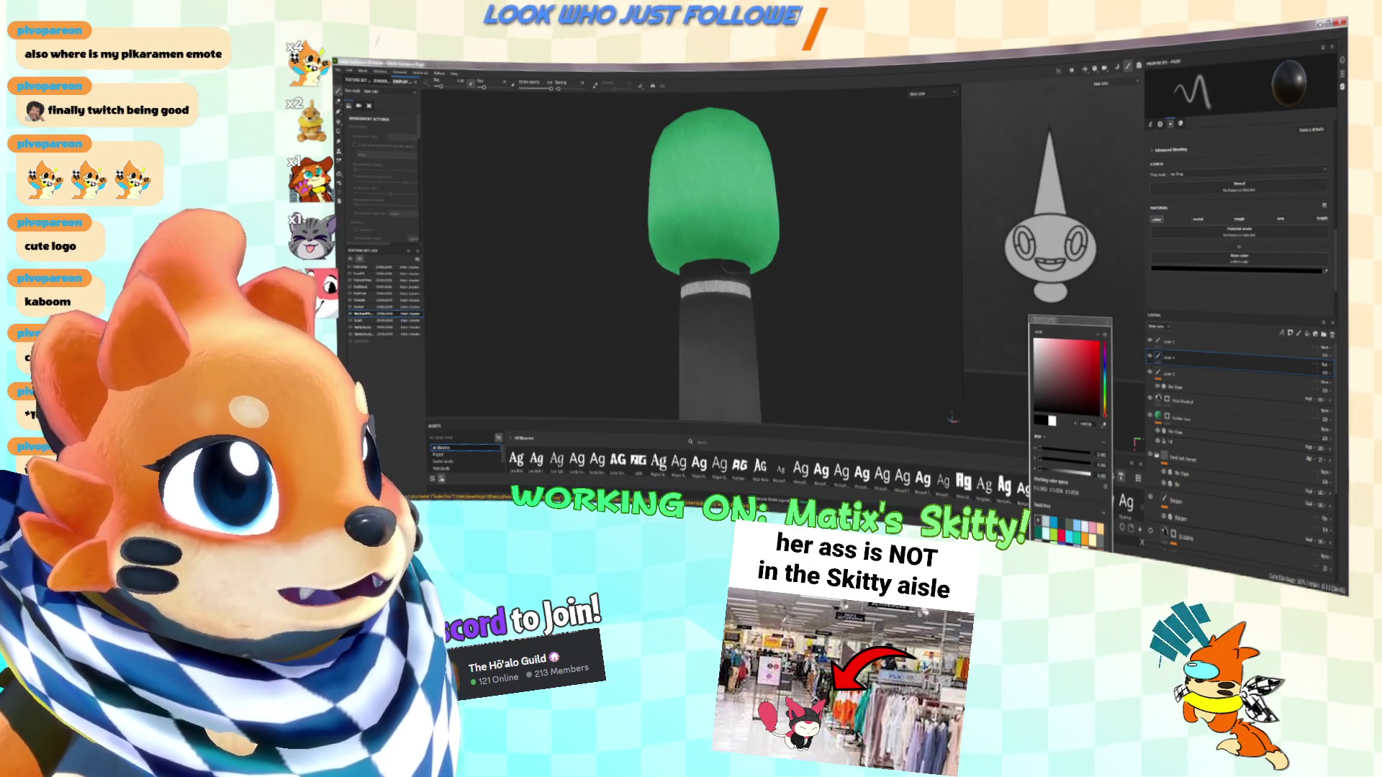
scroll(753, 278, up, 2)
mouse_move(760, 276)
alt+mouse_down()
mouse_move(781, 283)
mouse_move(720, 250)
mouse_move(688, 256)
mouse_move(808, 284)
mouse_move(736, 292)
mouse_move(781, 252)
mouse_move(752, 201)
alt+mouse_up()
click(1037, 340)
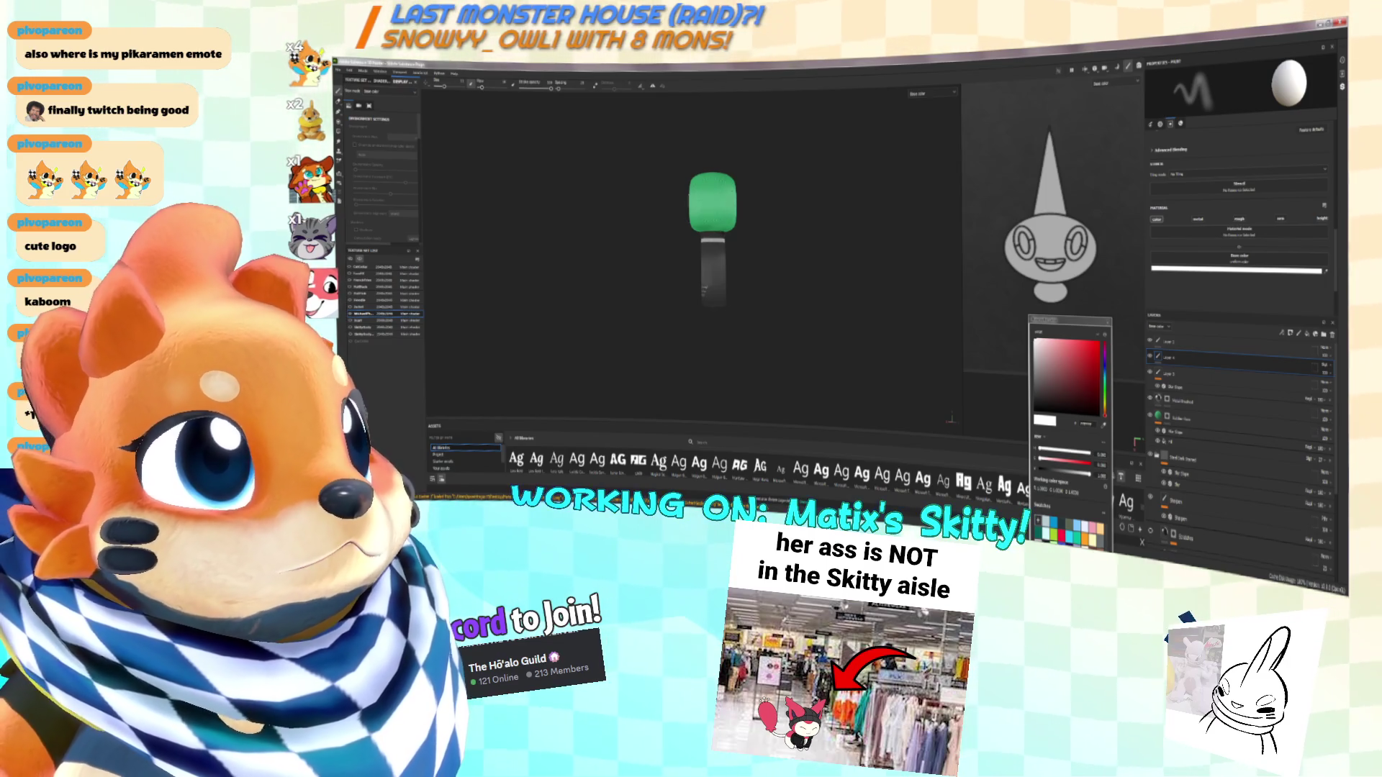
Switch to the full Material display with M and bring all props back into view
alt+drag(775, 234, 750, 260)
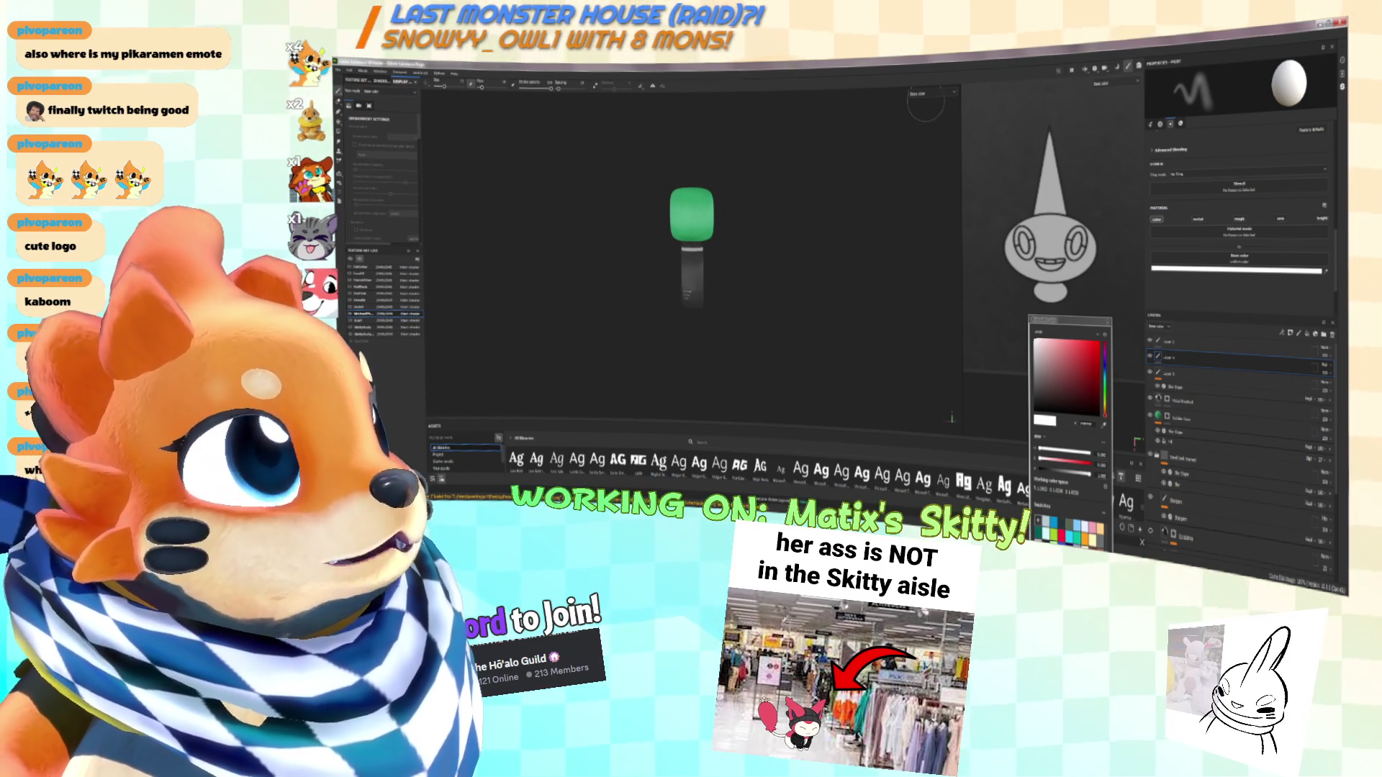
key(m)
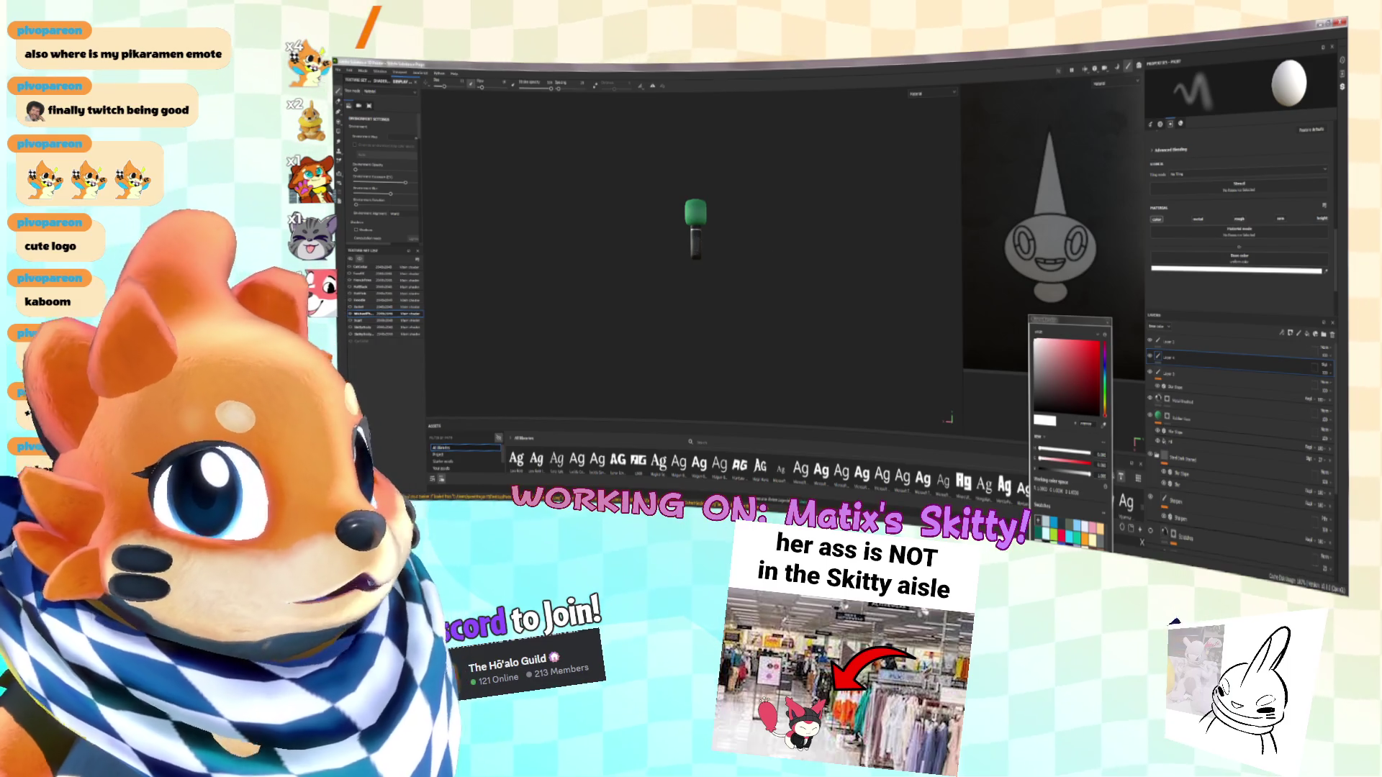
mouse_move(532, 237)
alt+mouse_down()
mouse_move(559, 229)
mouse_move(650, 255)
mouse_move(662, 277)
alt+mouse_up()
scroll(559, 229, up, 3)
scroll(662, 277, up, 5)
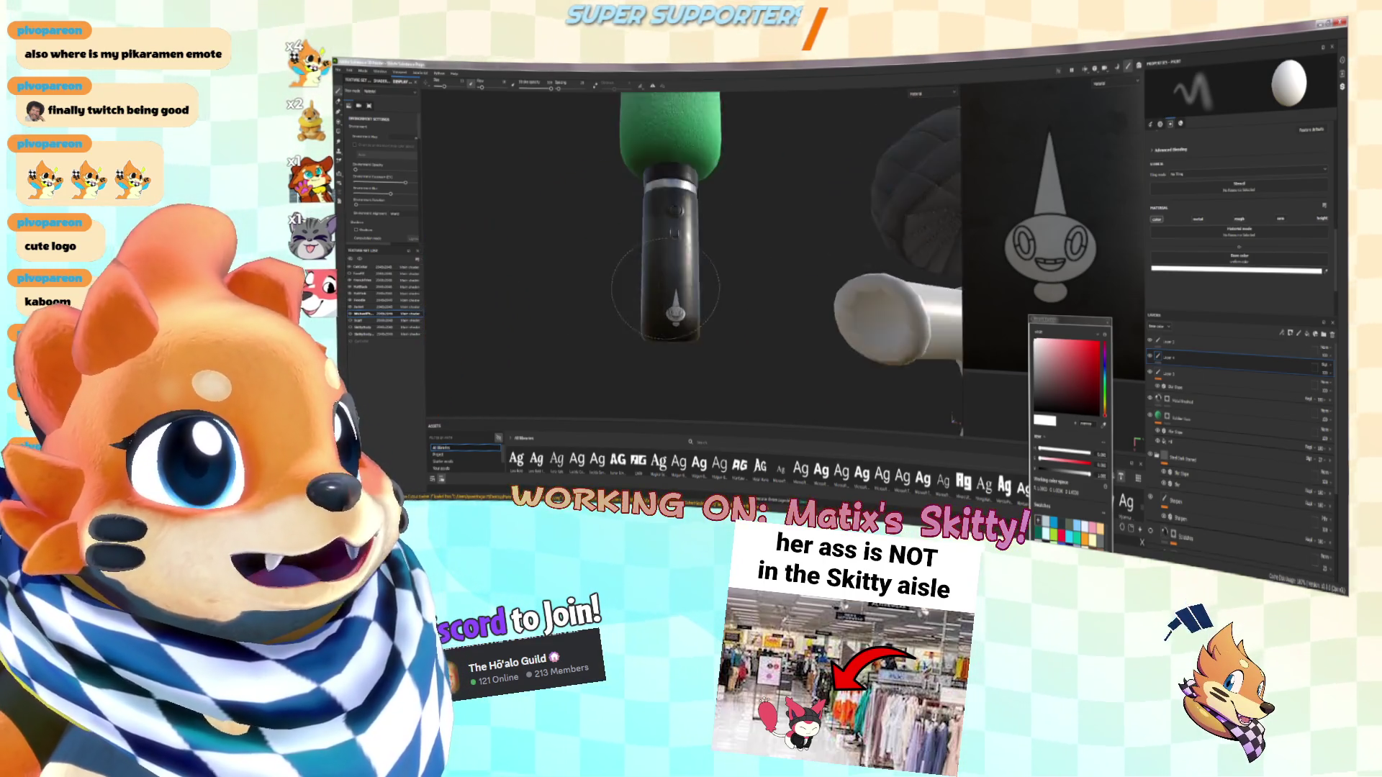
scroll(680, 217, down, 5)
alt+drag(680, 218, 522, 262)
scroll(579, 249, down, 3)
alt+drag(695, 248, 656, 256)
Set the viewport display to Base color and frame the hats, fries and boots
click(932, 93)
click(929, 130)
mouse_move(798, 209)
alt+mouse_down()
mouse_move(735, 191)
mouse_move(760, 201)
mouse_move(777, 185)
mouse_move(754, 251)
mouse_move(695, 243)
alt+mouse_up()
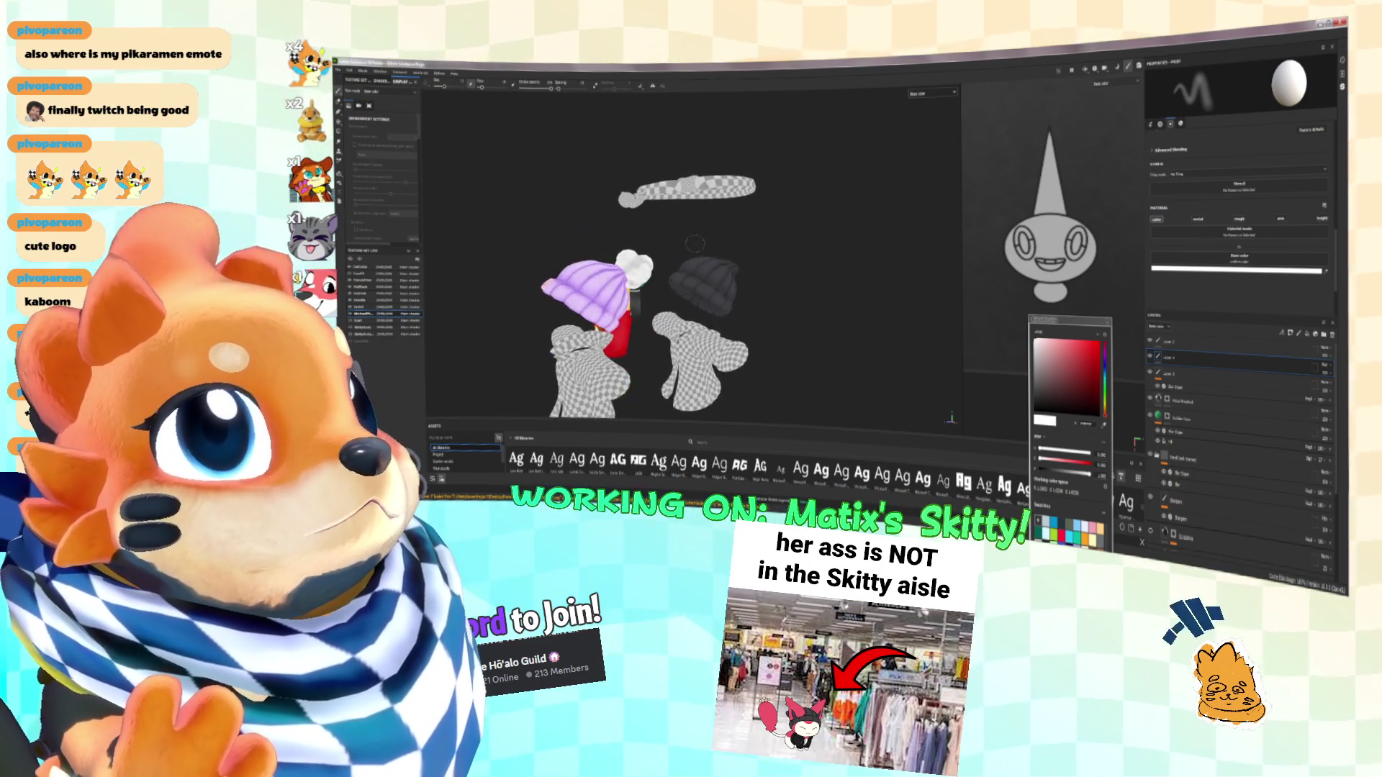
scroll(695, 243, up, 5)
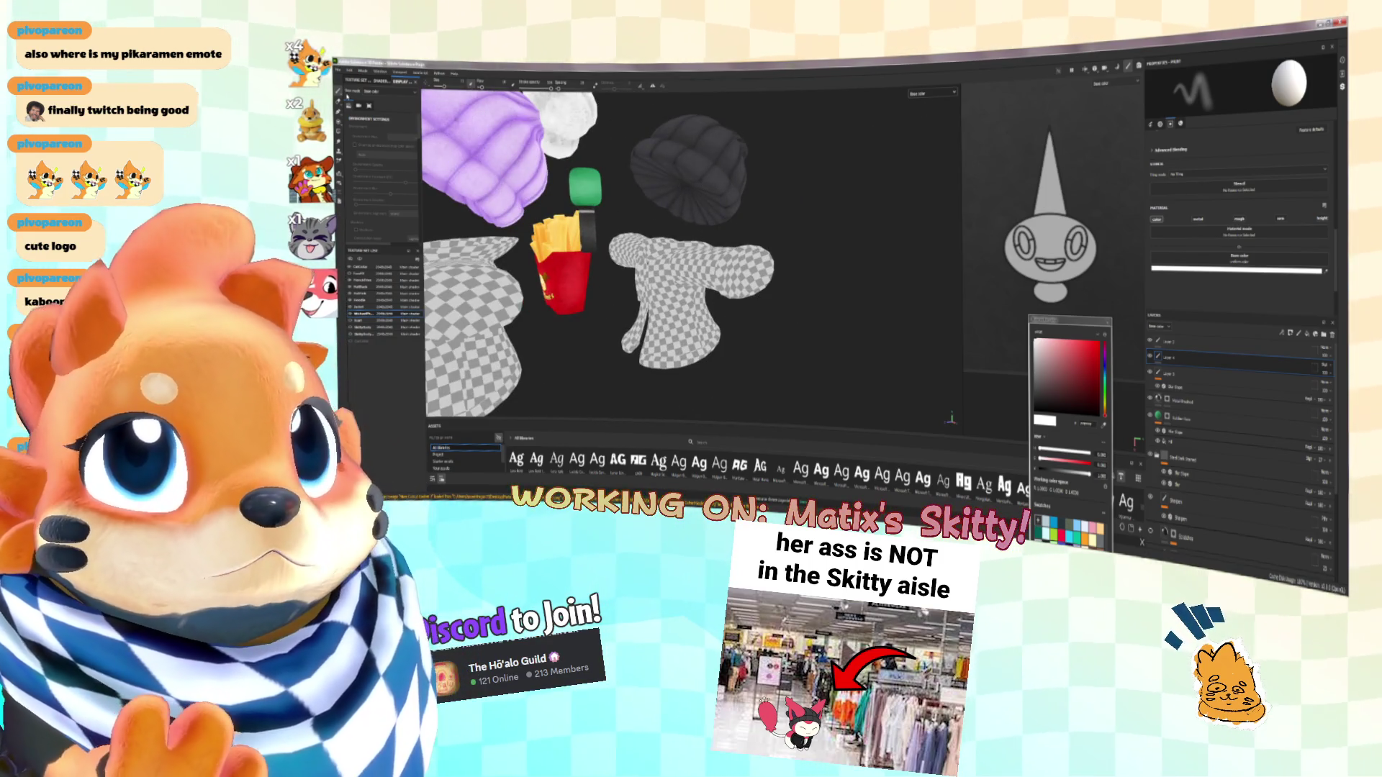
Close the colour picker, select the Fabric Buffer layer, and switch to the one-layer texture set
click(1099, 316)
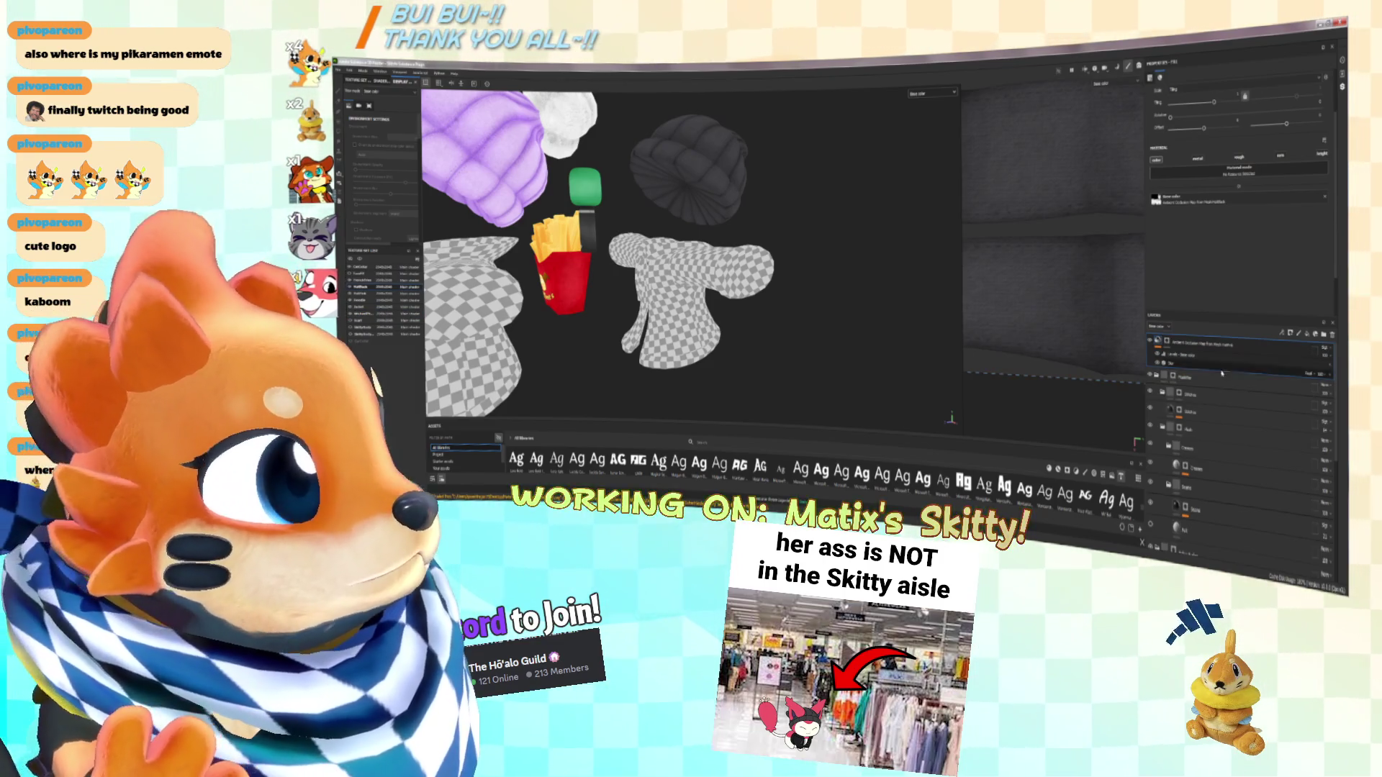
double_click(1242, 346)
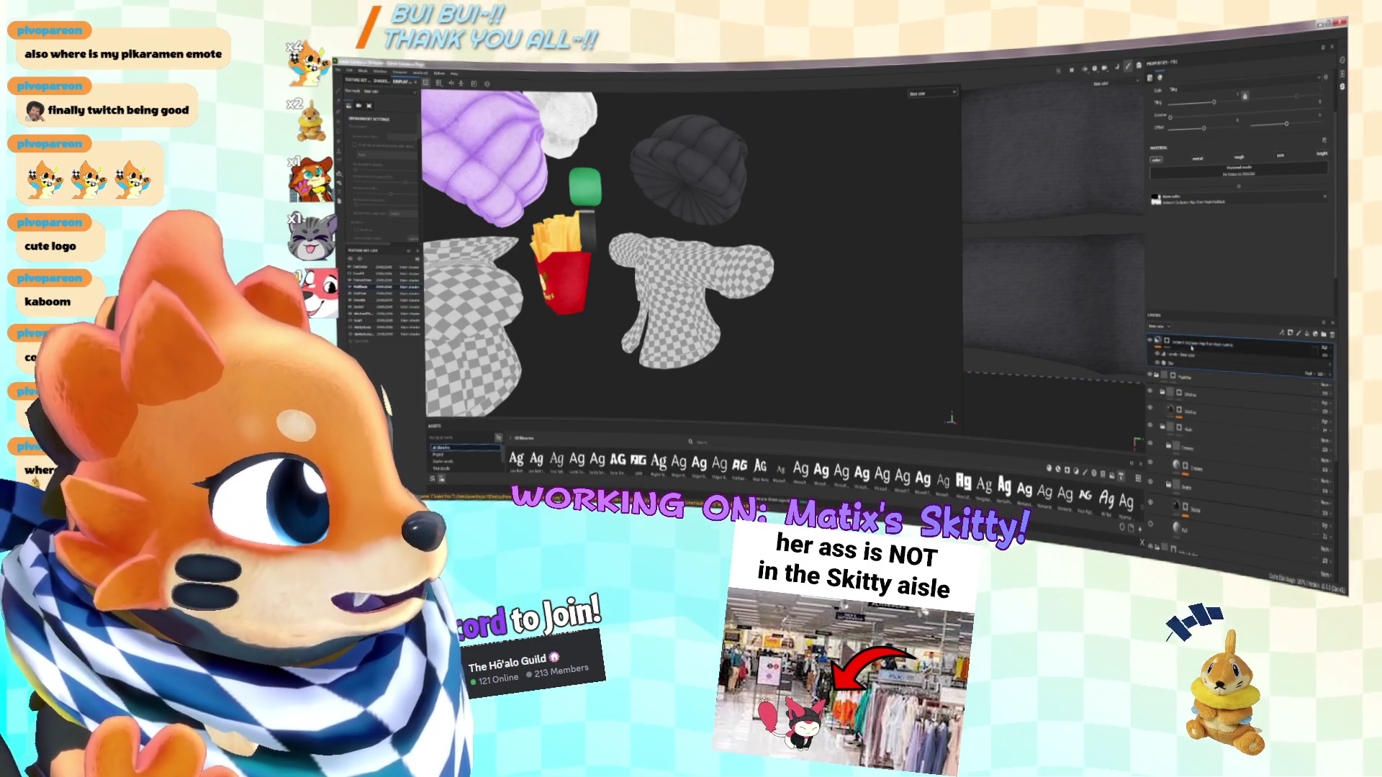
click(1184, 344)
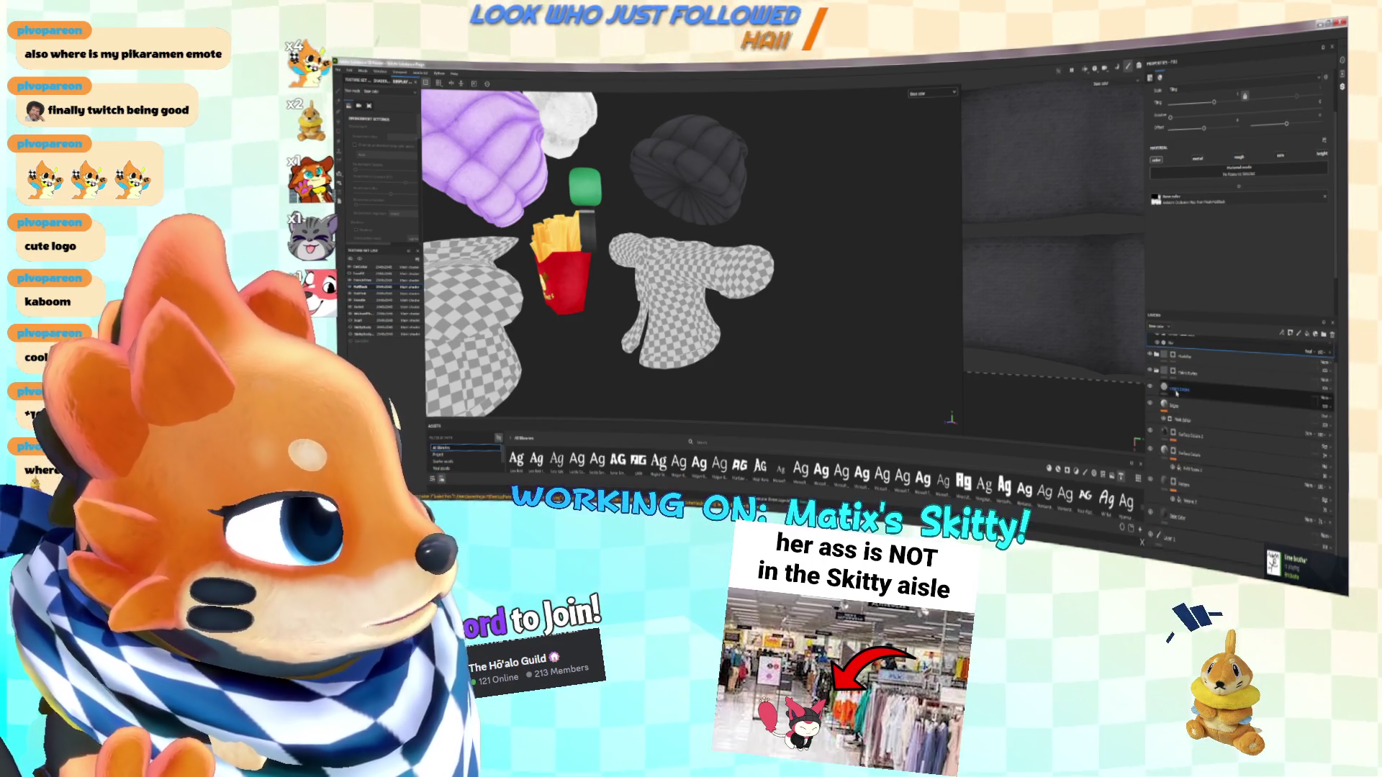
click(1157, 393)
click(1156, 393)
click(1225, 392)
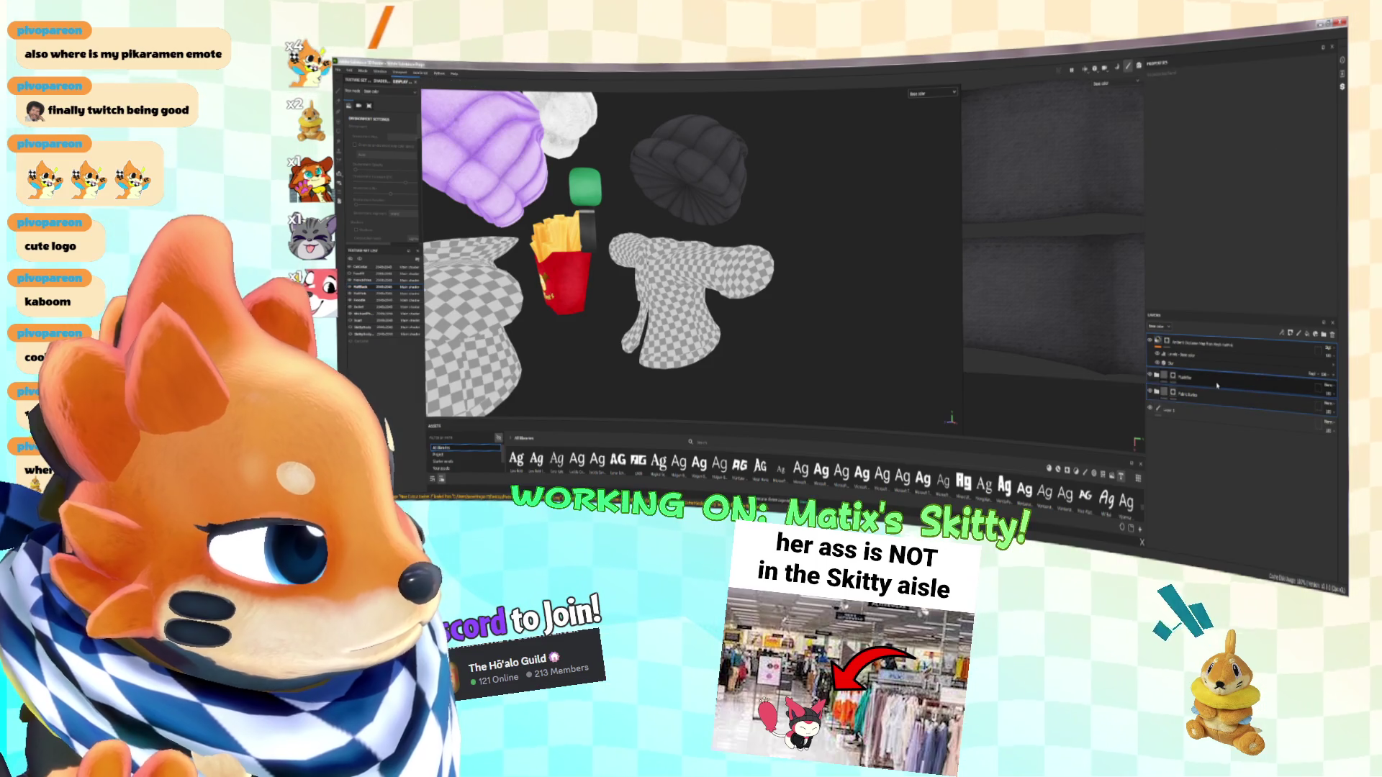
key(1)
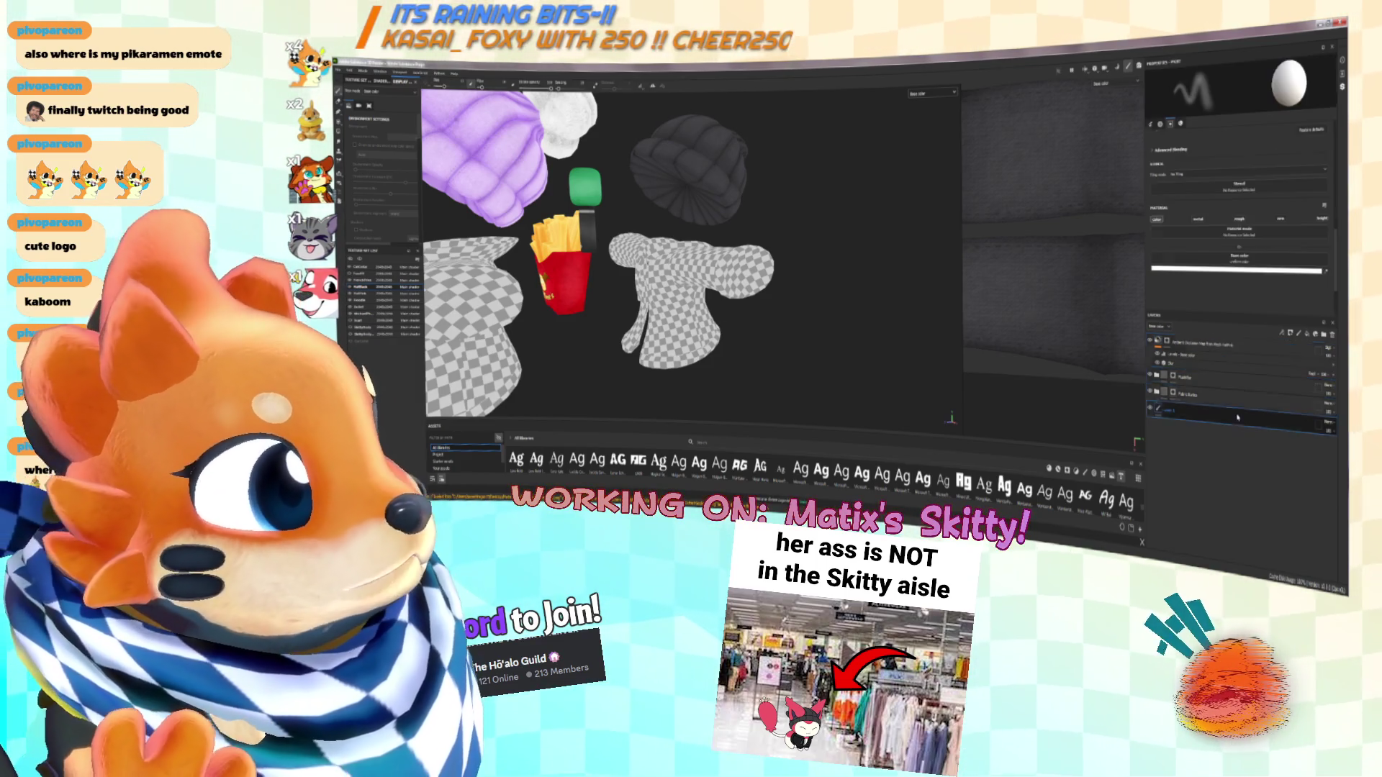
click(397, 307)
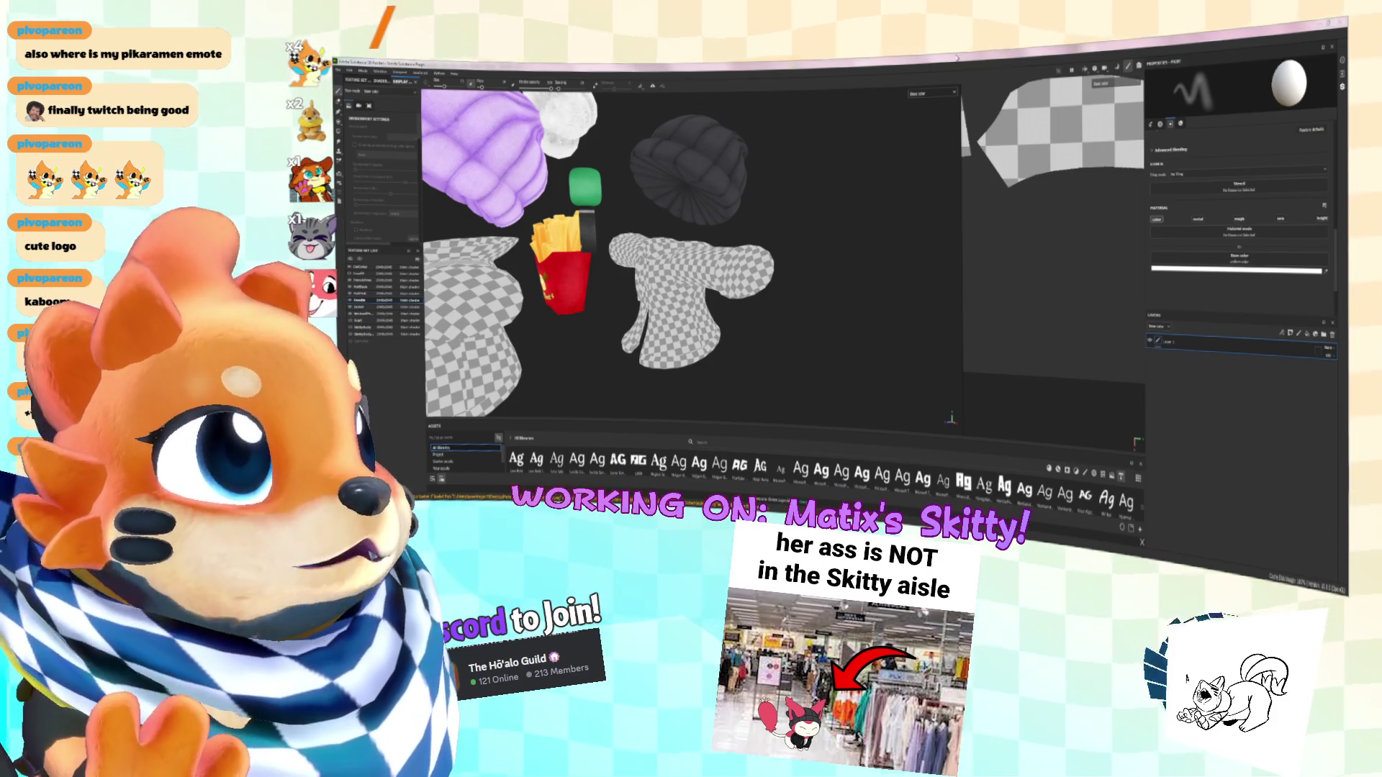
Zoom into the hoodie, show the fill layer's Levels histogram, and orbit around the dark sleeve
scroll(561, 266, up, 3)
scroll(690, 252, up, 1)
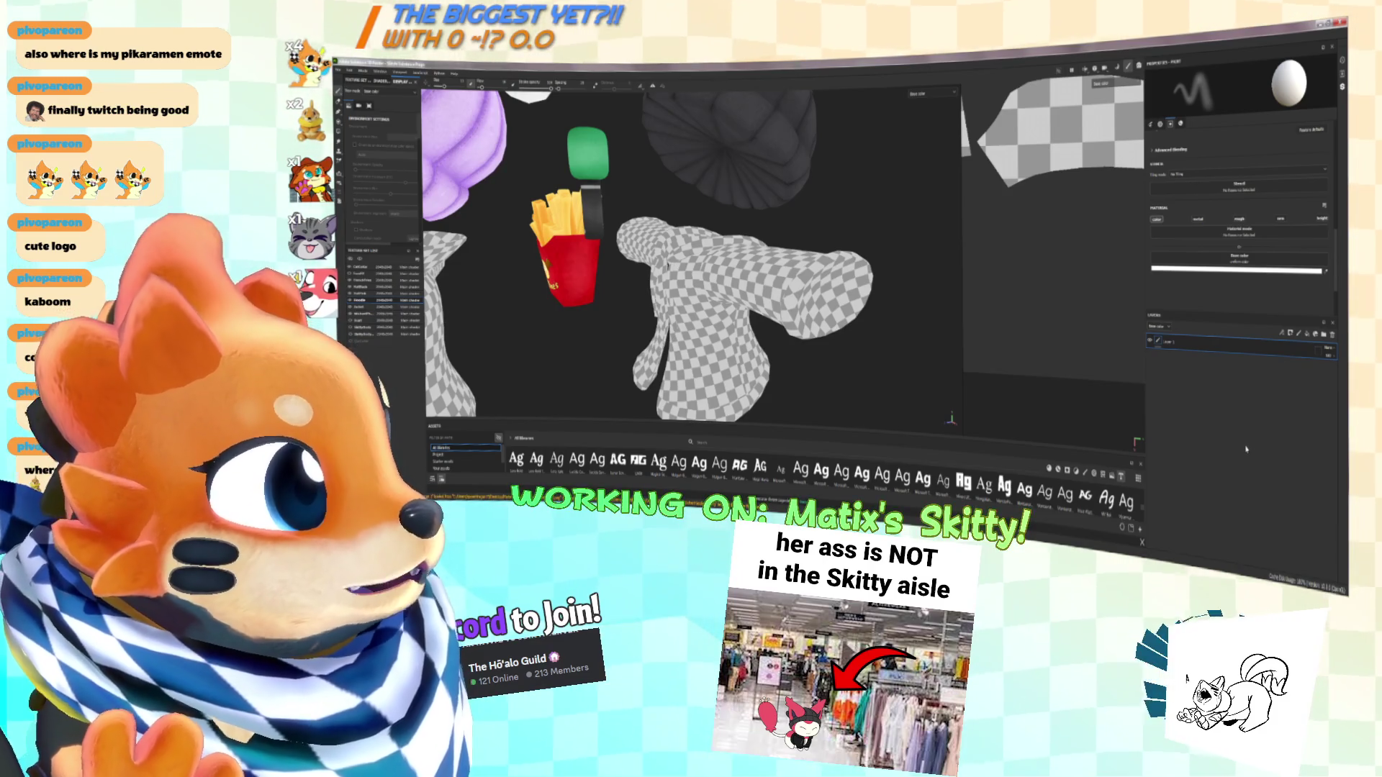
scroll(863, 302, up, 5)
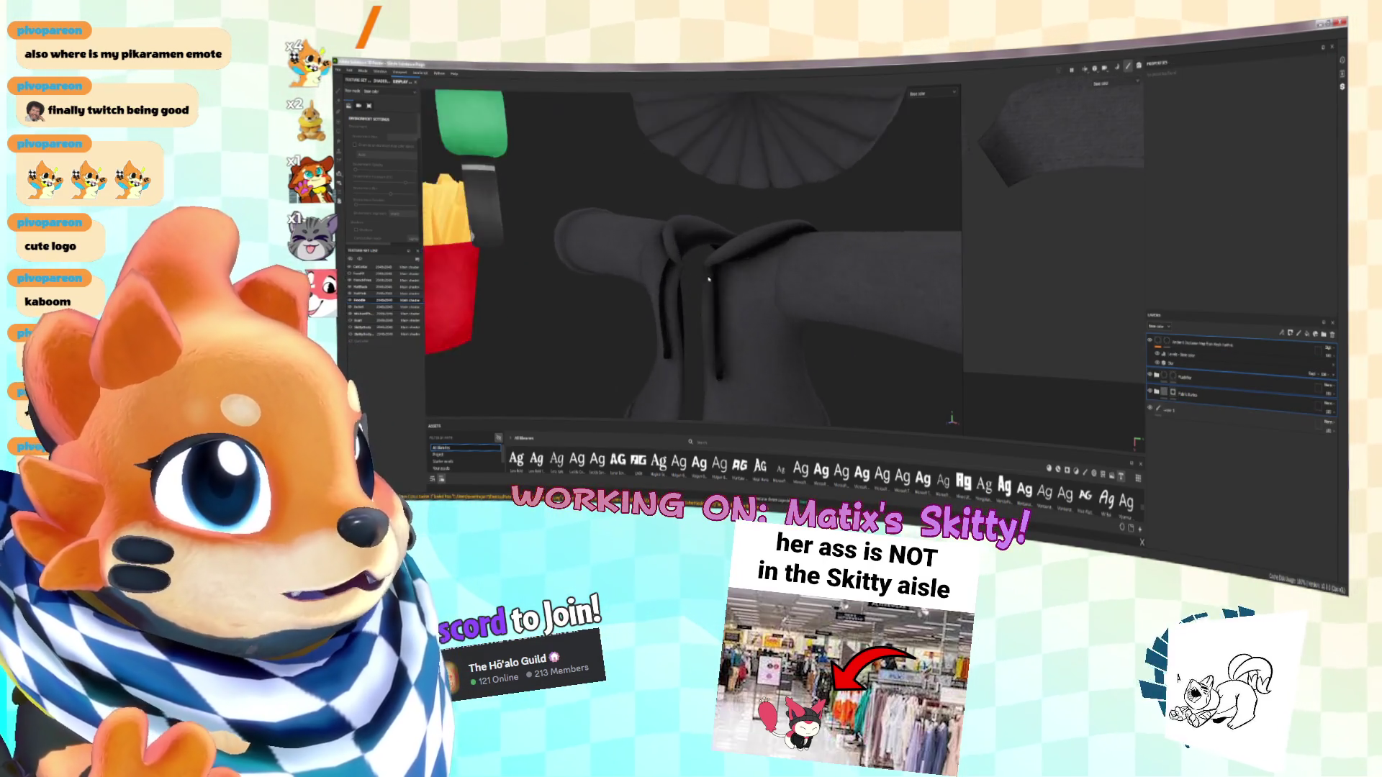
click(1169, 355)
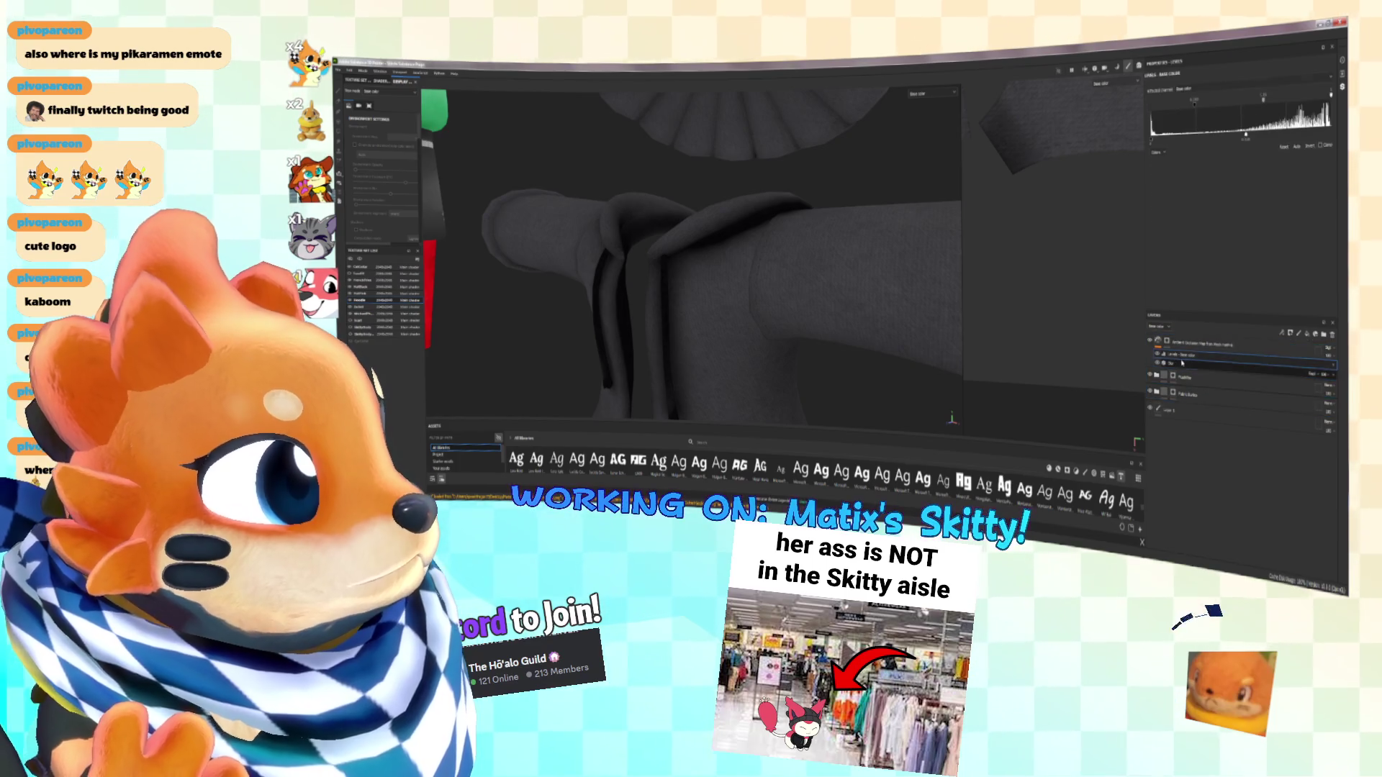
click(1169, 363)
click(1169, 355)
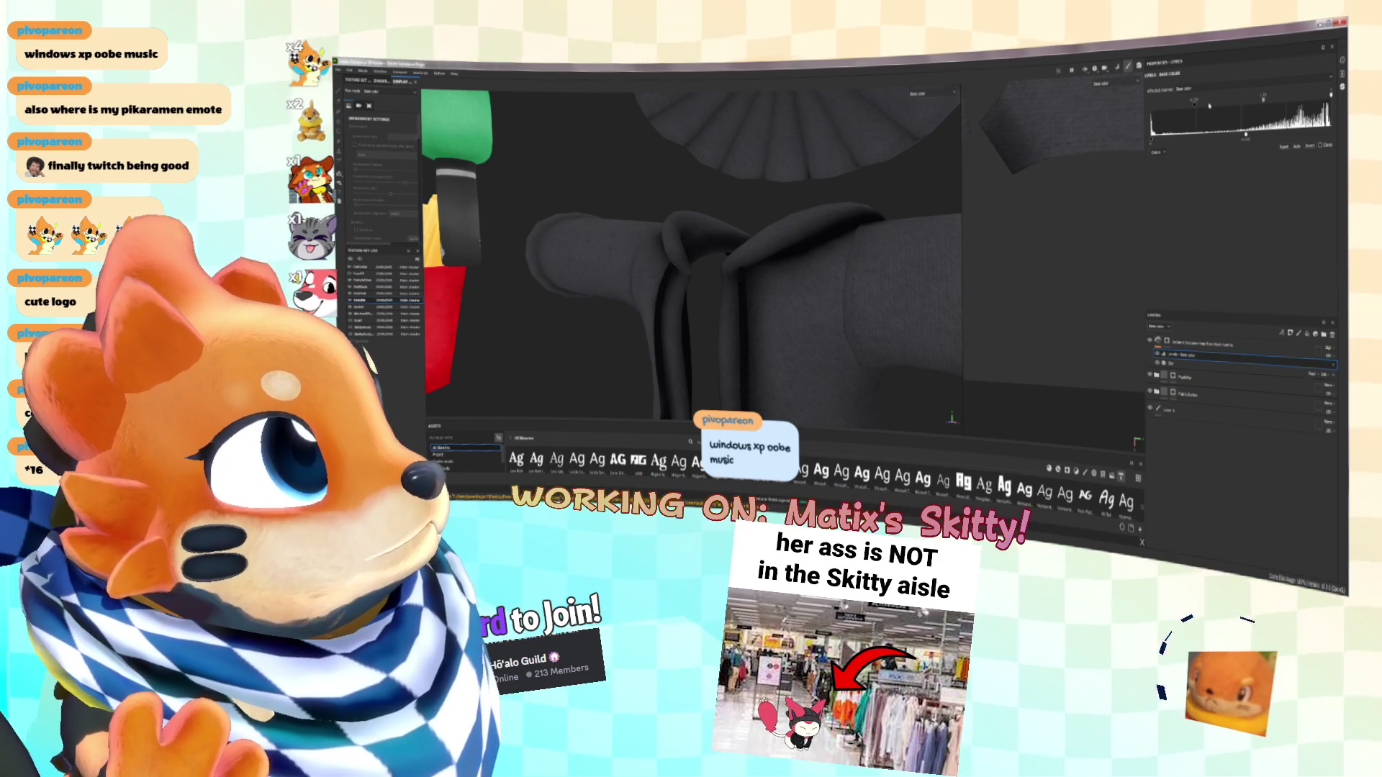
alt+drag(807, 295, 865, 284)
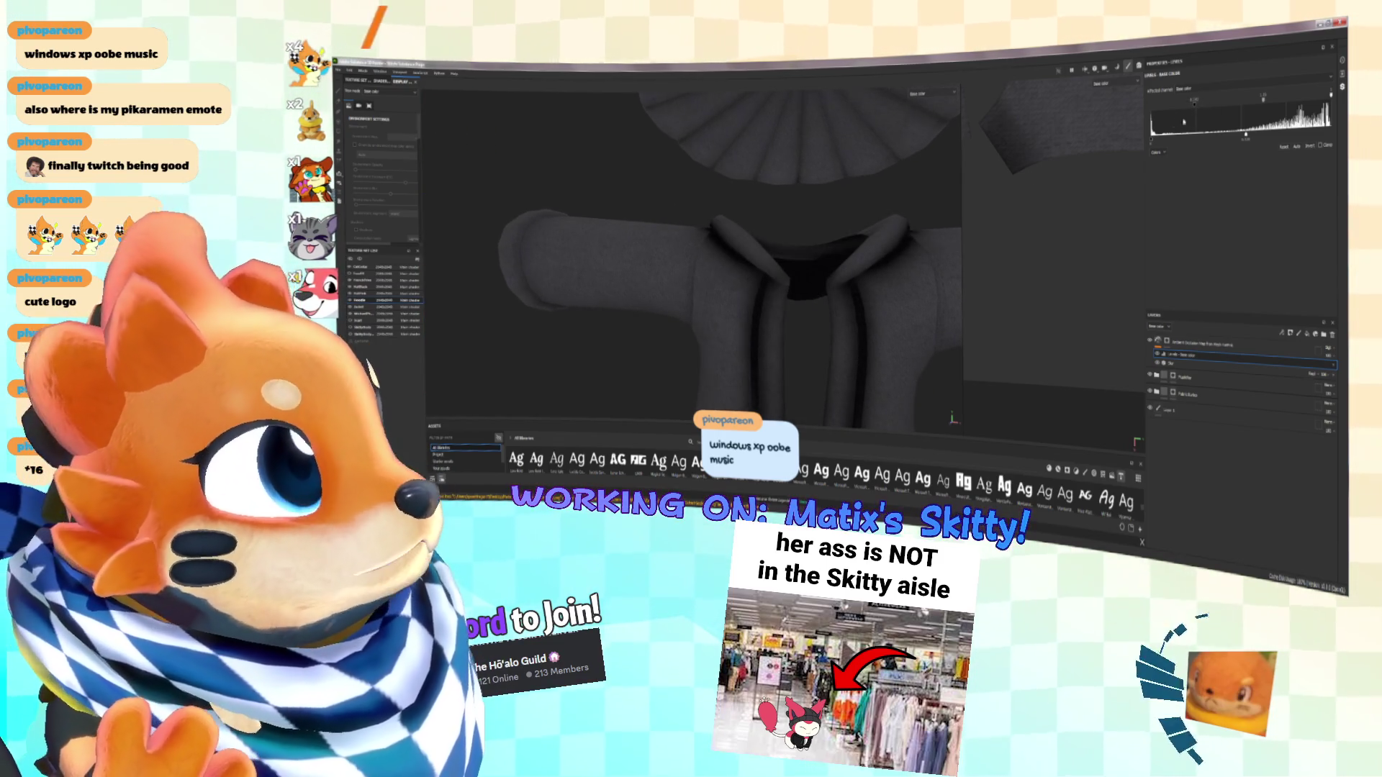
mouse_move(784, 277)
alt+mouse_down()
mouse_move(806, 268)
mouse_move(704, 218)
mouse_move(829, 280)
alt+mouse_up()
alt+drag(841, 205, 763, 250)
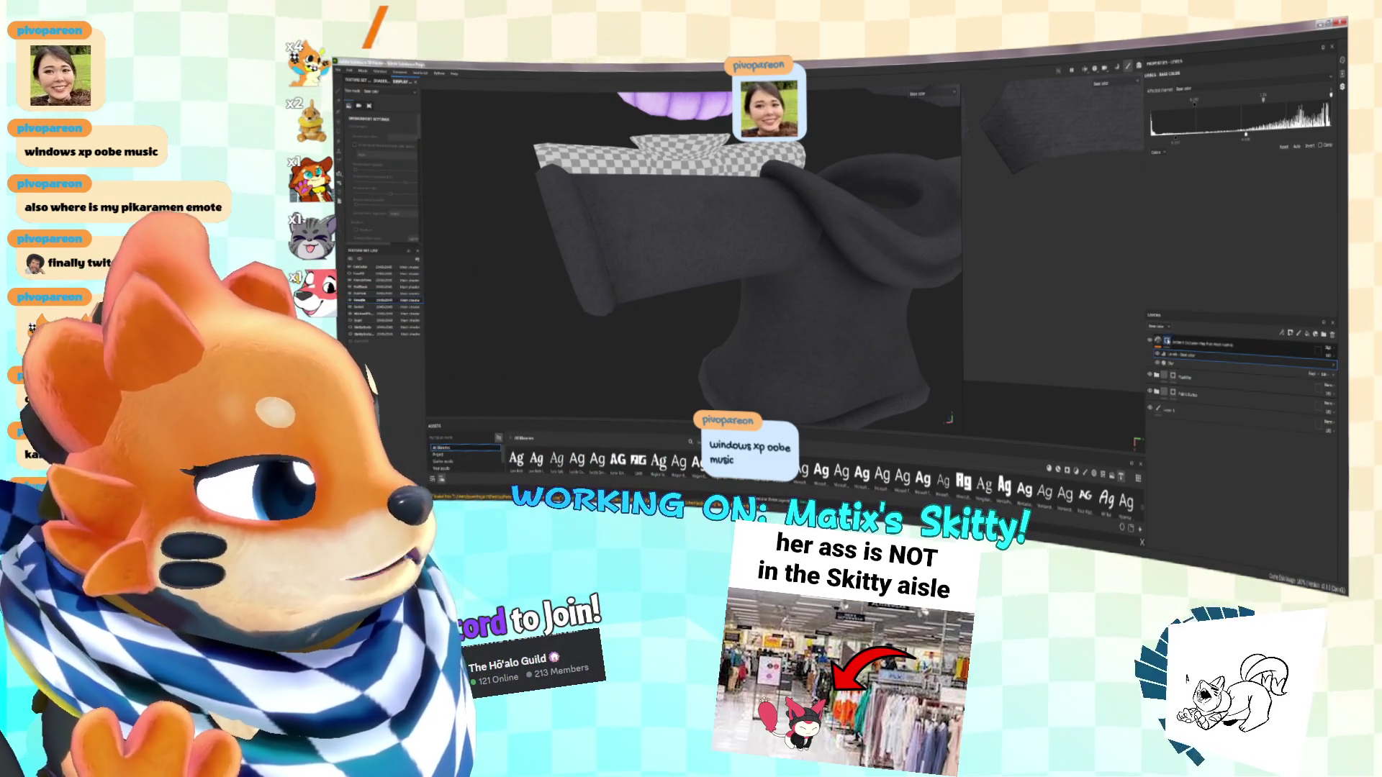
Expand the Fabric folder and reduce its fill layer's UV Transformation scale
click(1198, 344)
scroll(1191, 237, up, 2)
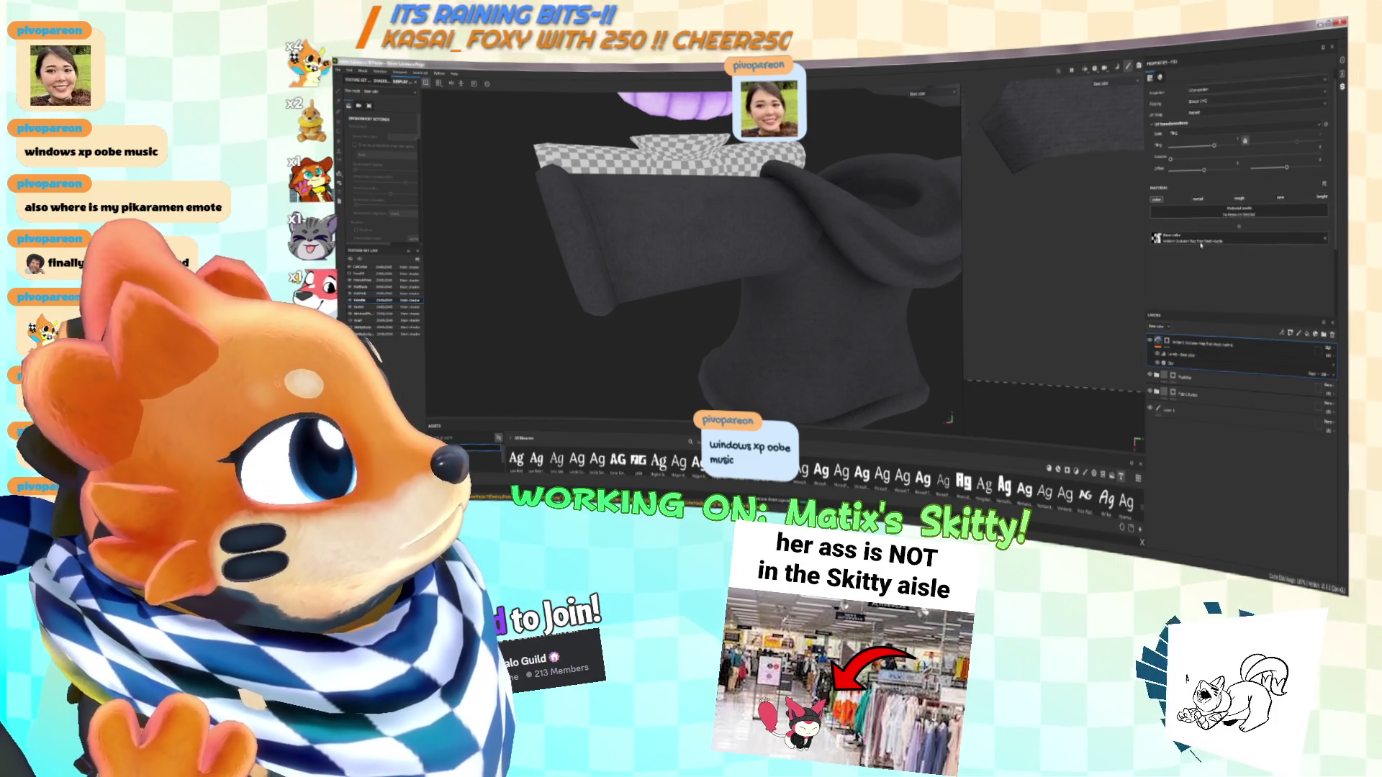
click(1156, 390)
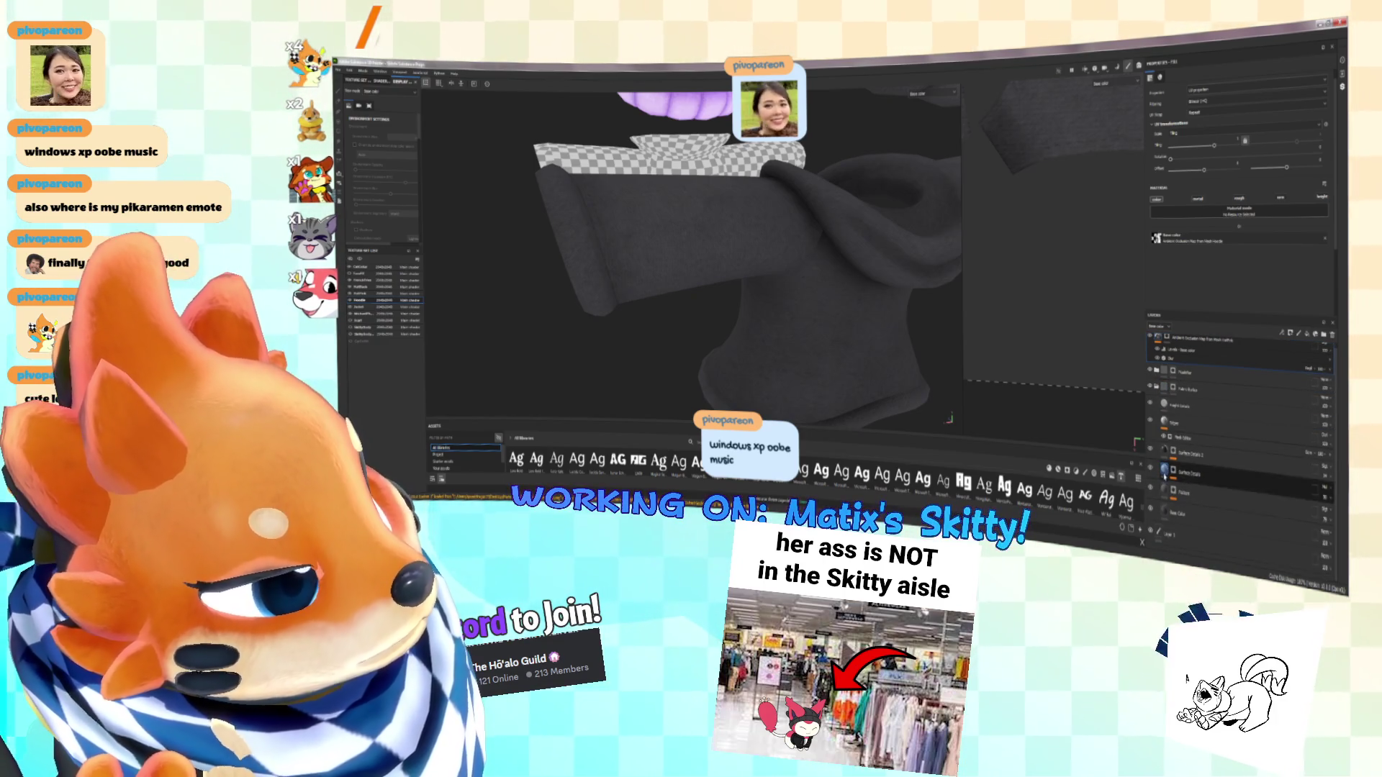
click(1184, 471)
click(1184, 492)
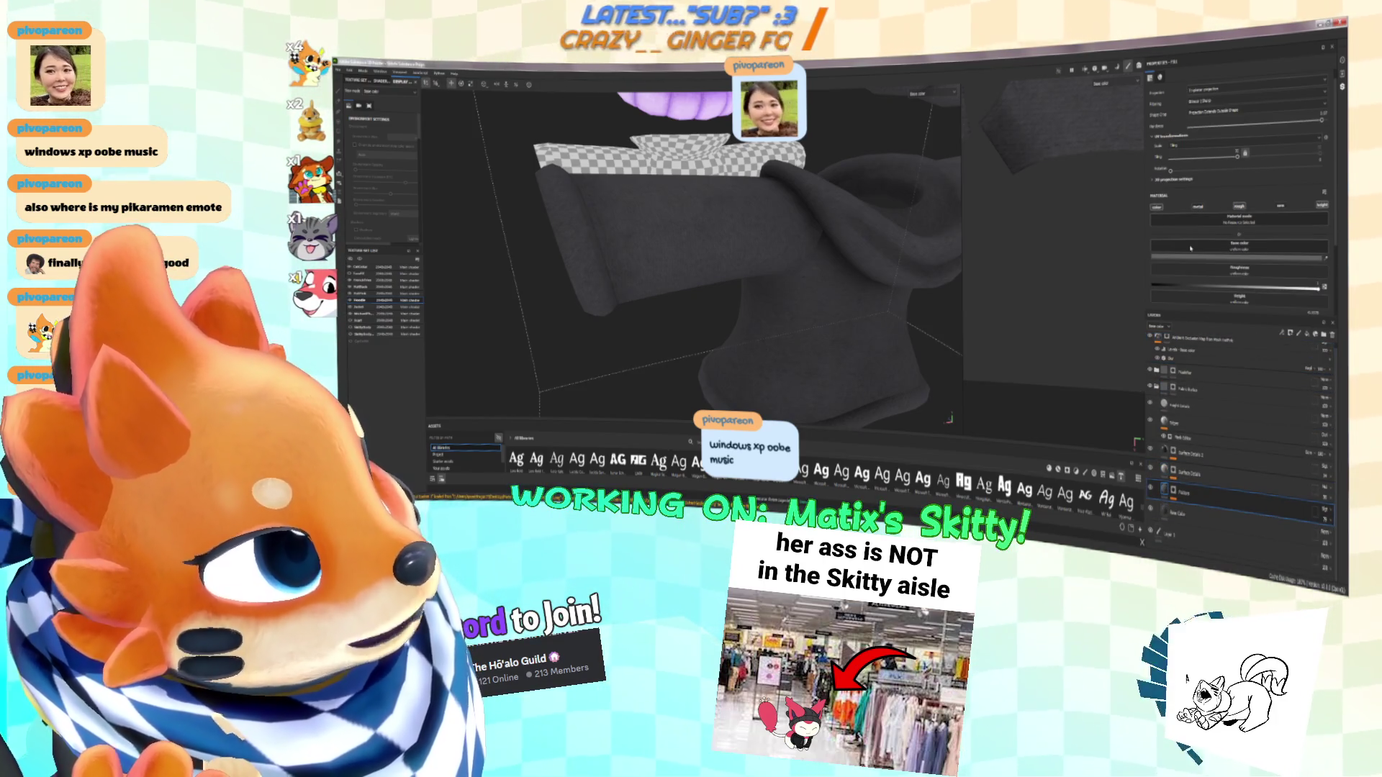
scroll(1190, 248, down, 2)
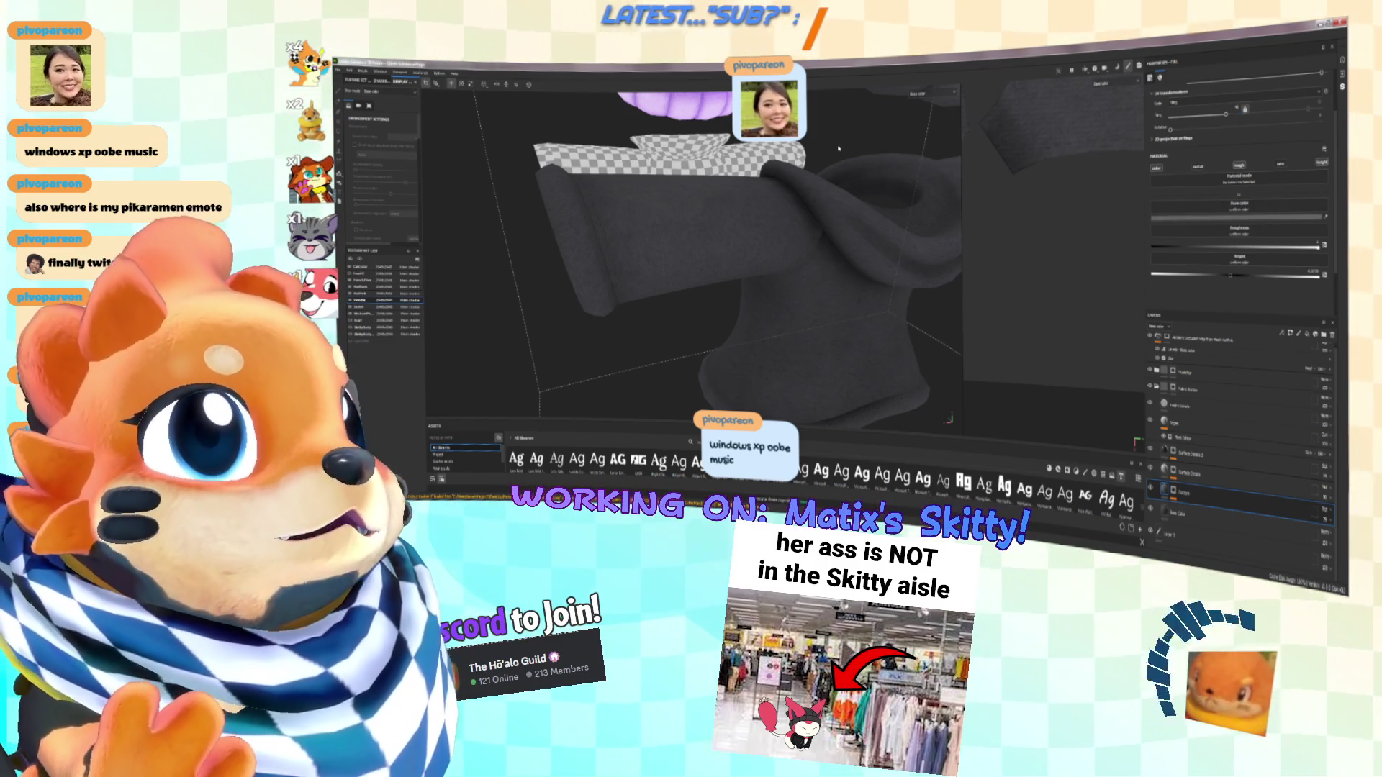
scroll(732, 204, up, 5)
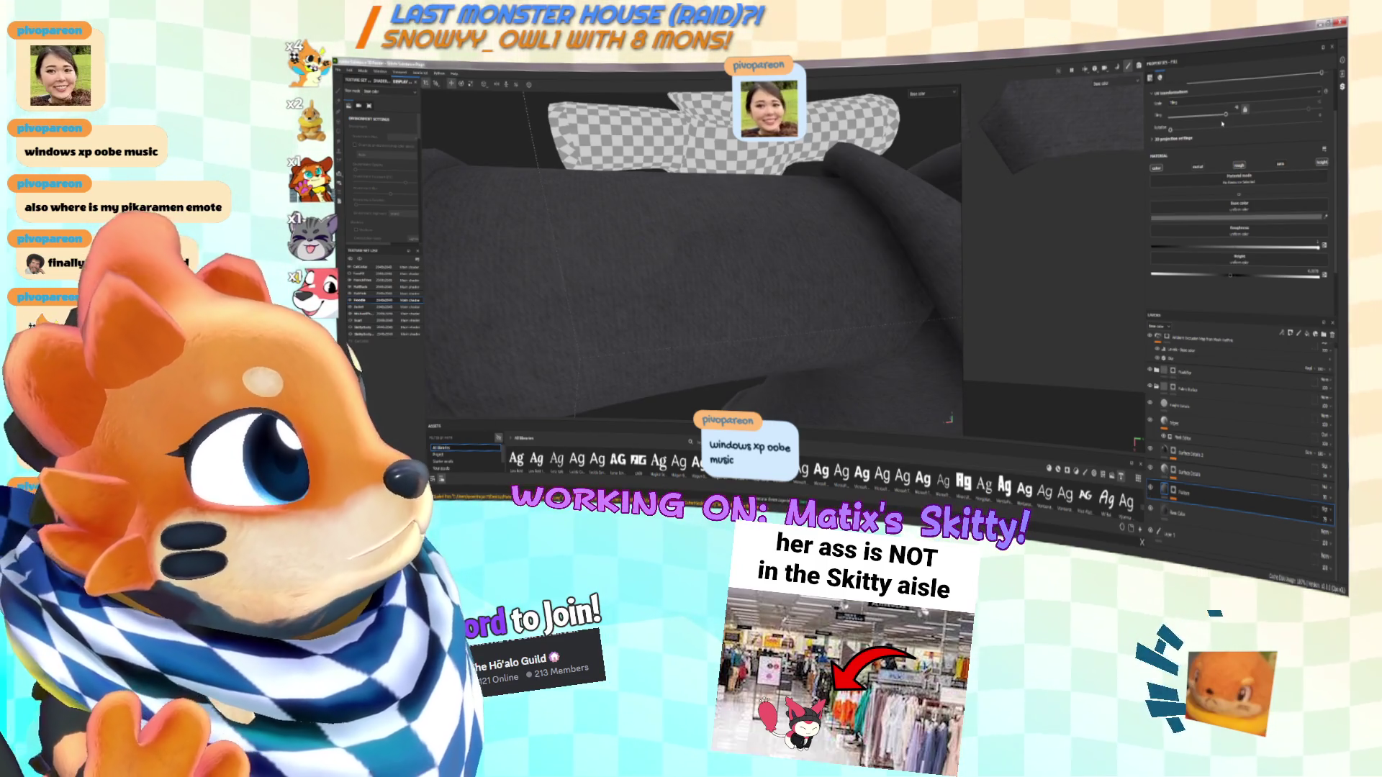
drag(1226, 115, 1216, 116)
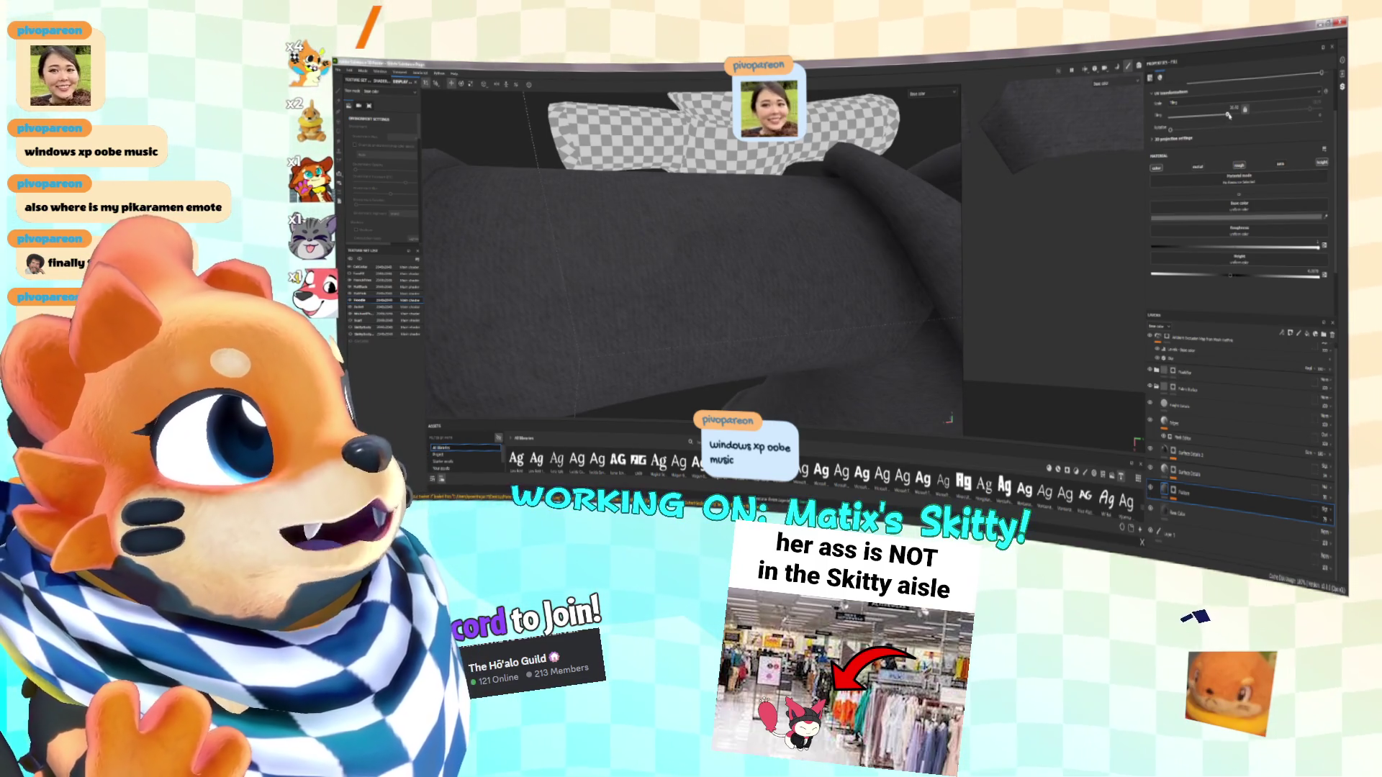
Add a paint layer under Fabric and a new paint layer at the top of the stack
click(1185, 490)
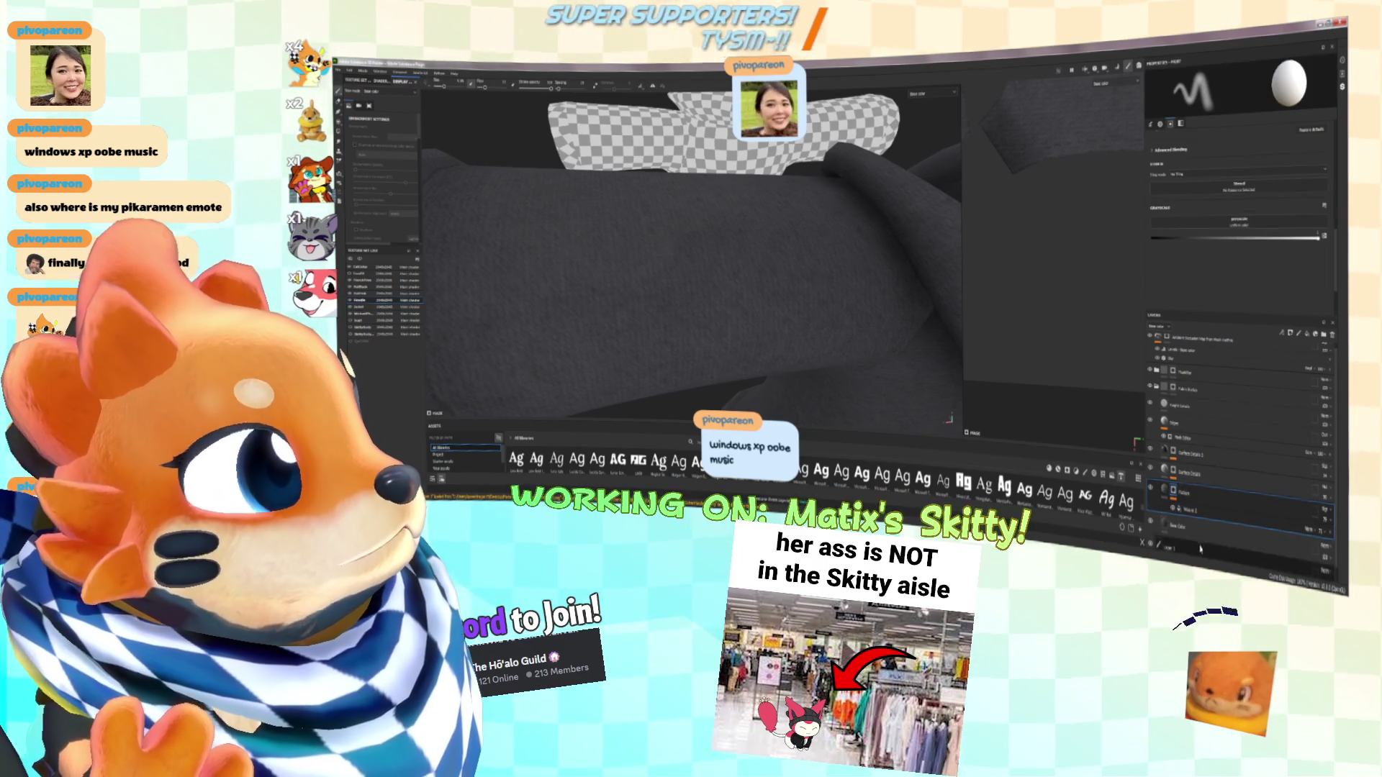
click(1186, 509)
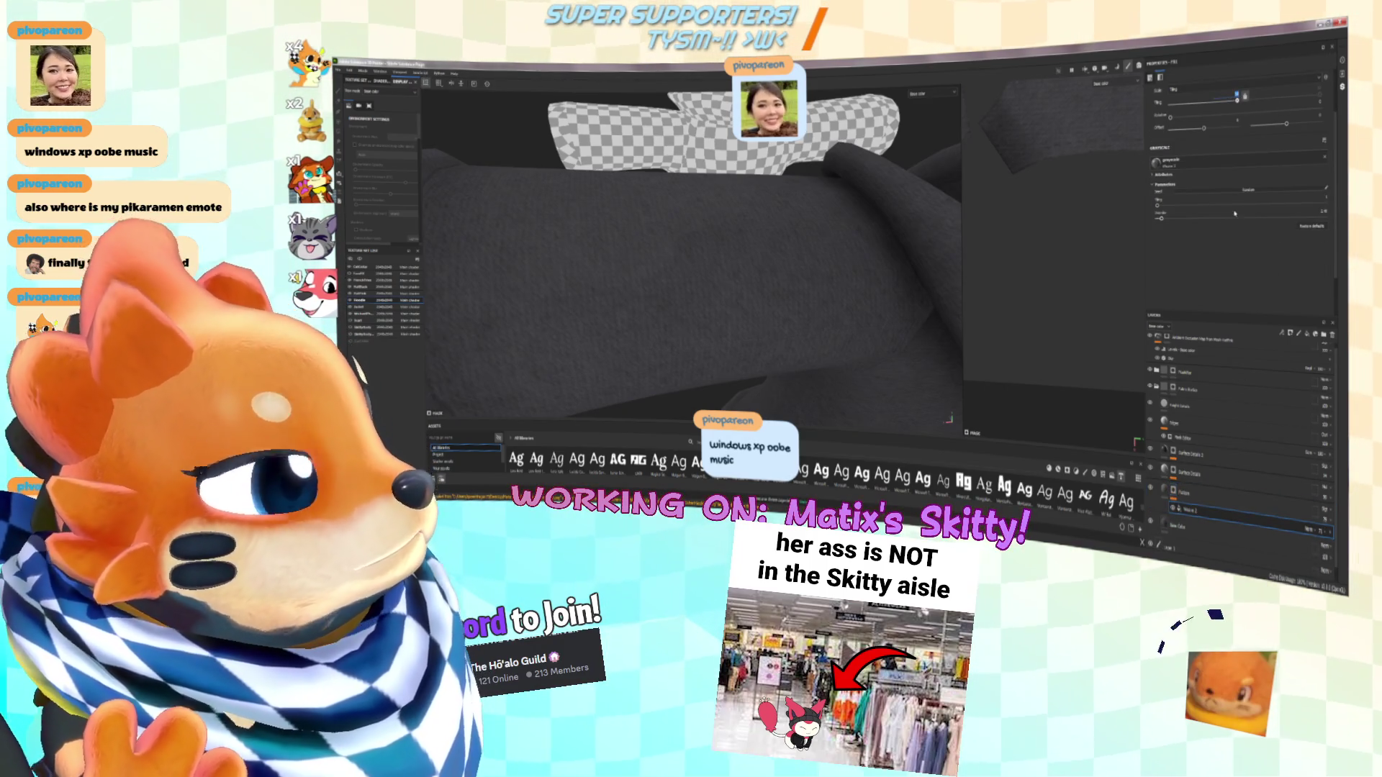
mouse_move(882, 281)
alt+mouse_down()
mouse_move(831, 292)
mouse_move(854, 246)
alt+mouse_up()
mouse_move(845, 257)
alt+mouse_down()
mouse_move(813, 260)
mouse_move(864, 256)
alt+mouse_up()
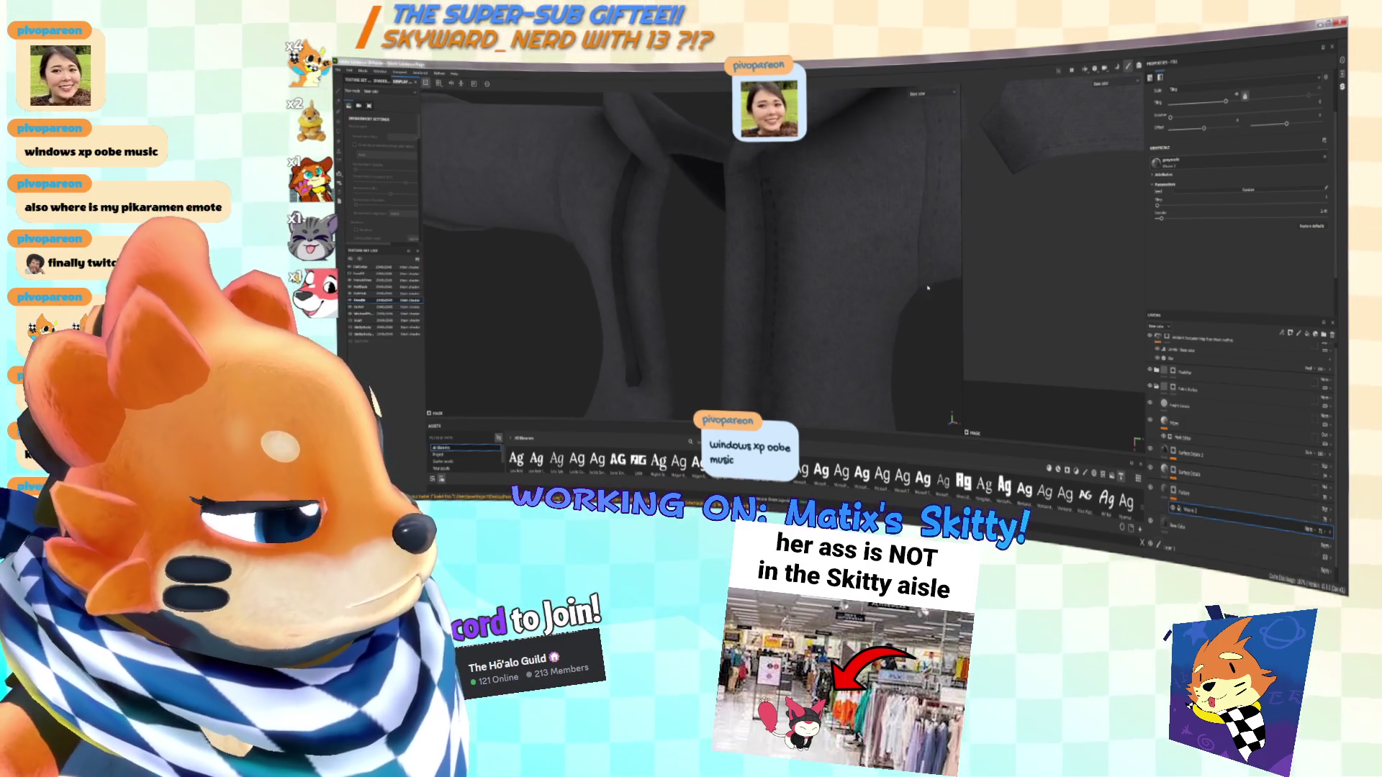
scroll(1238, 432, down, 1)
alt+drag(782, 232, 889, 238)
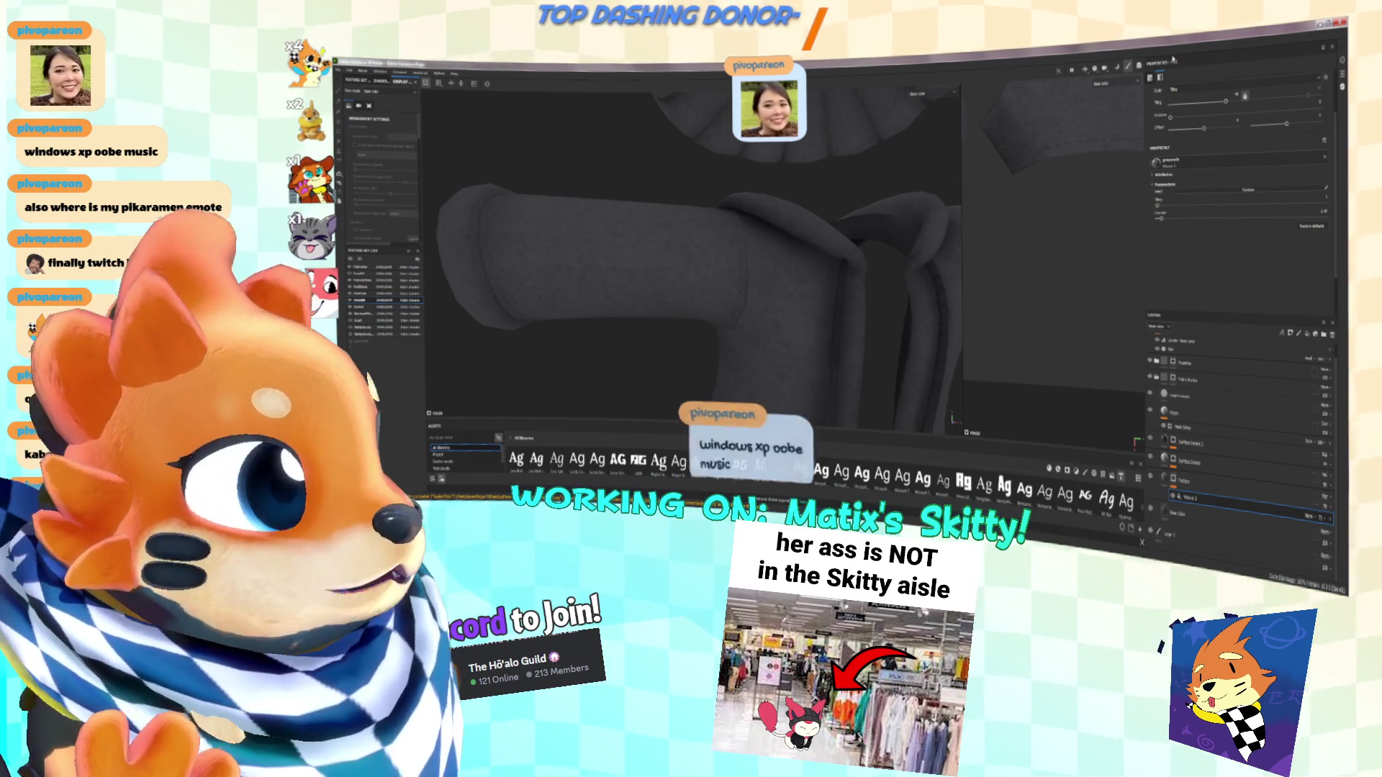
click(1174, 395)
click(1181, 376)
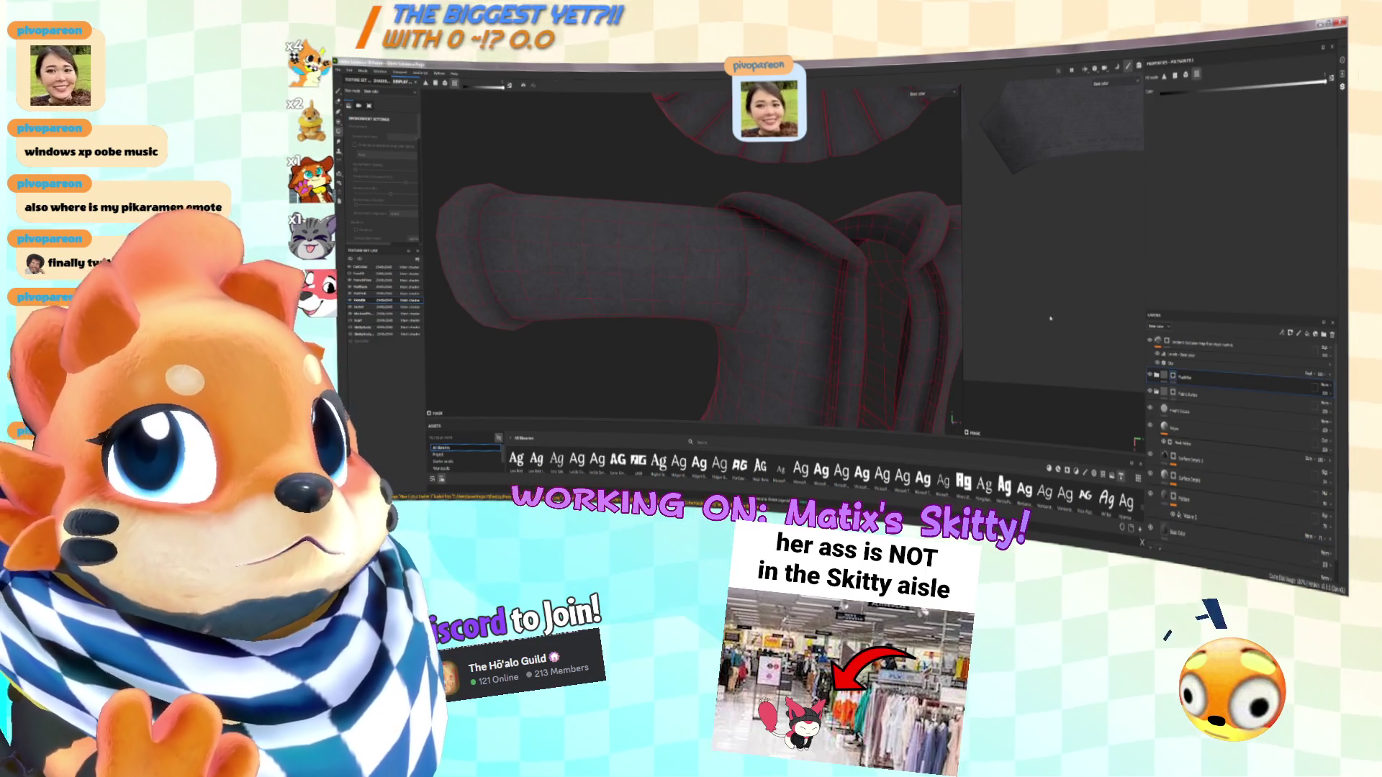
Add a fill layer on top via the stack's context menu, frame the drawstring loop, then Alt+Tab
right_click(1172, 380)
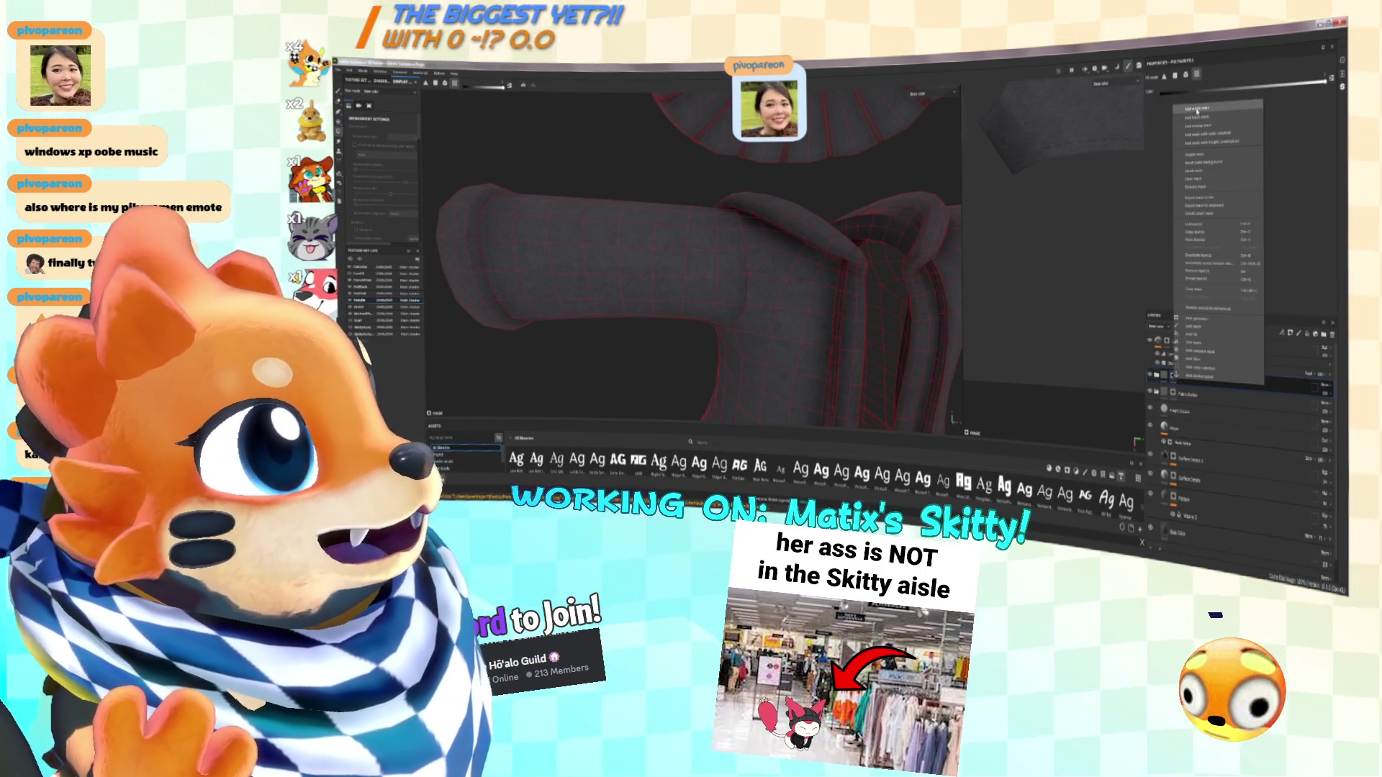
click(1196, 117)
mouse_move(837, 333)
alt+mouse_down()
mouse_move(896, 291)
mouse_move(842, 302)
mouse_move(788, 342)
mouse_move(812, 302)
mouse_move(765, 302)
mouse_move(740, 284)
mouse_move(969, 121)
alt+mouse_up()
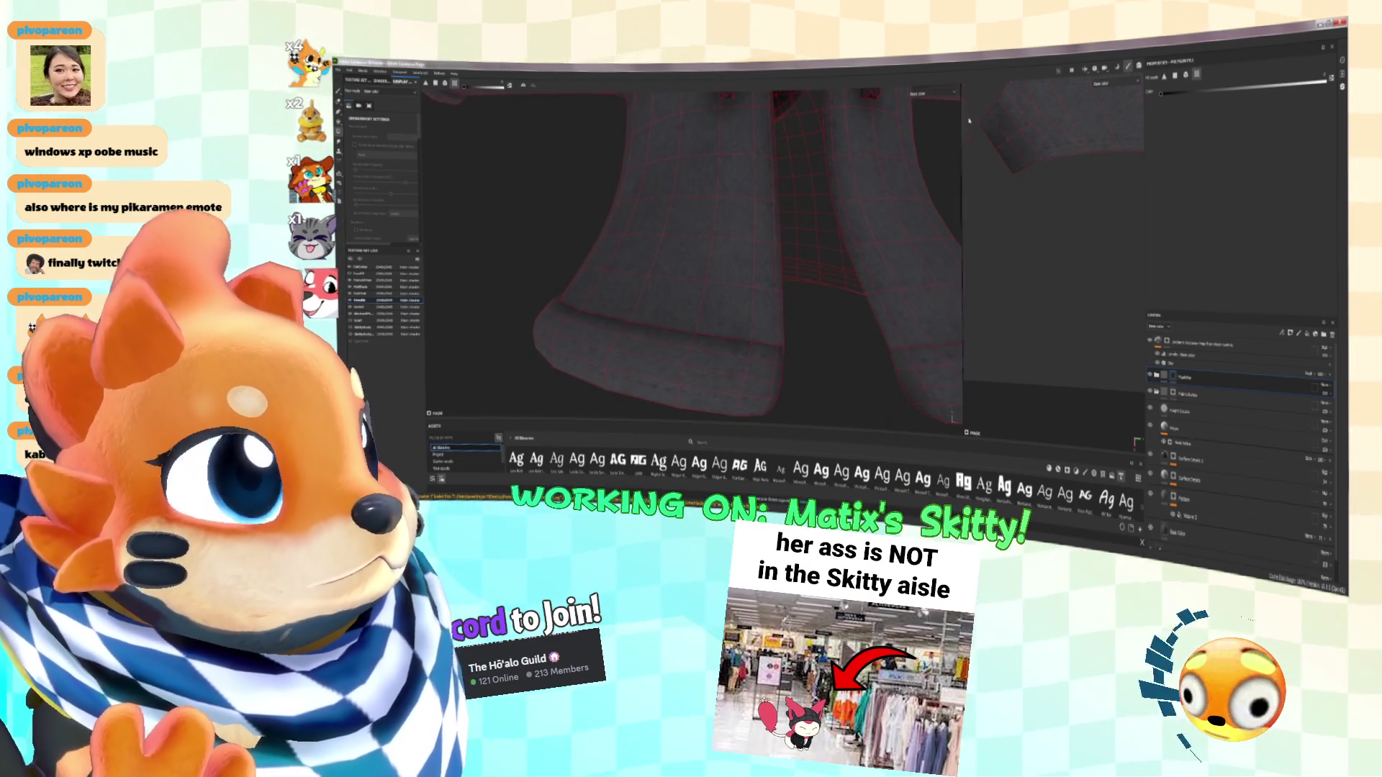
key(alt+Tab)
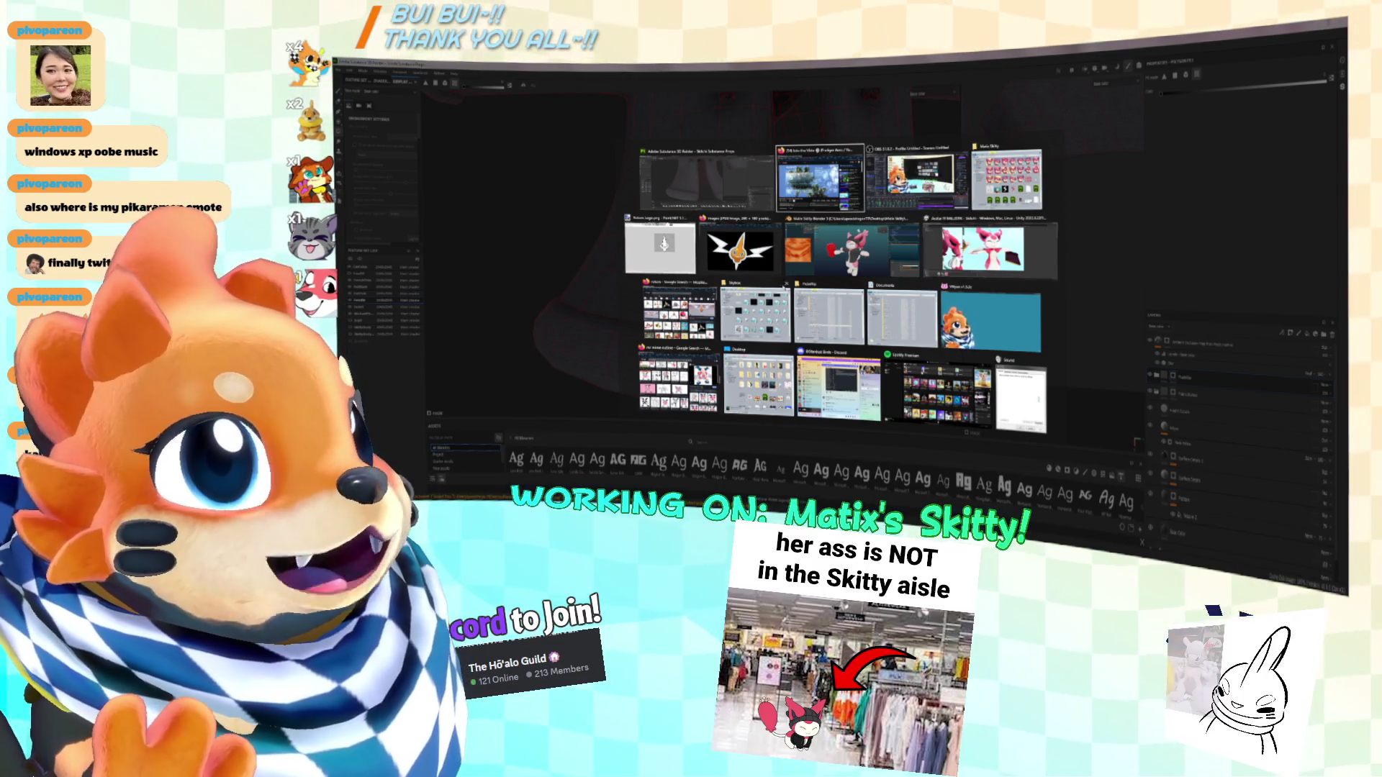
View the Skitty reference image in paint.NET, then return and select the Base Color layer
click(665, 272)
click(669, 121)
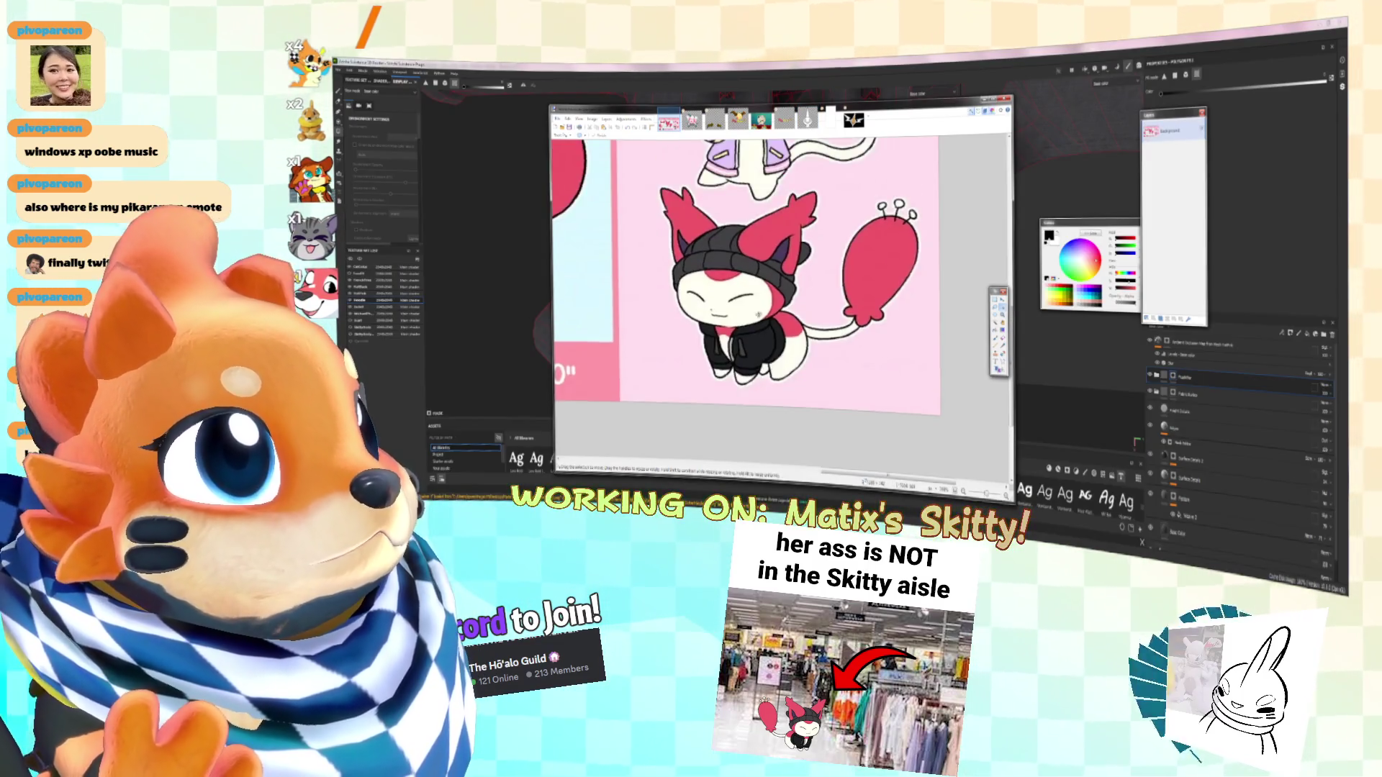
ctrl+scroll(754, 304, up, 2)
scroll(792, 274, up, 1)
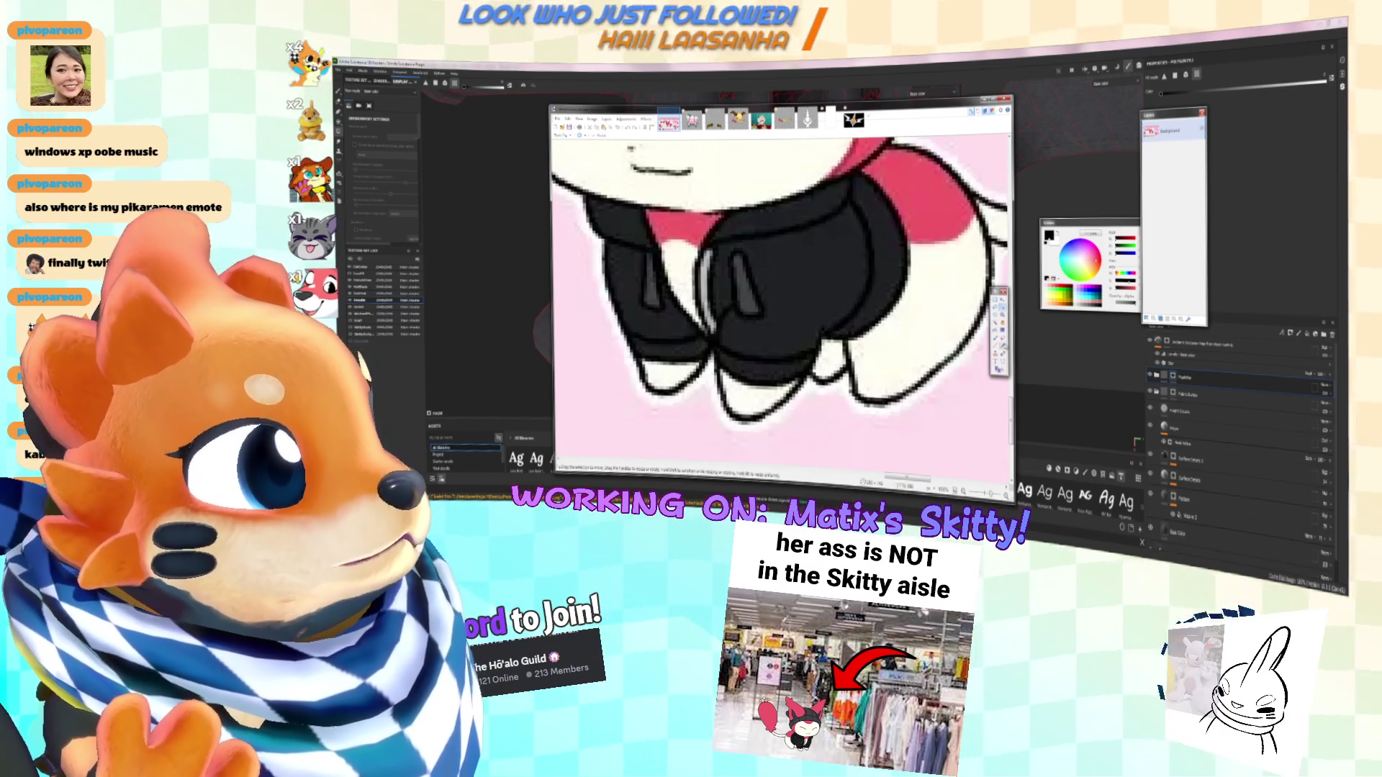
click(1174, 453)
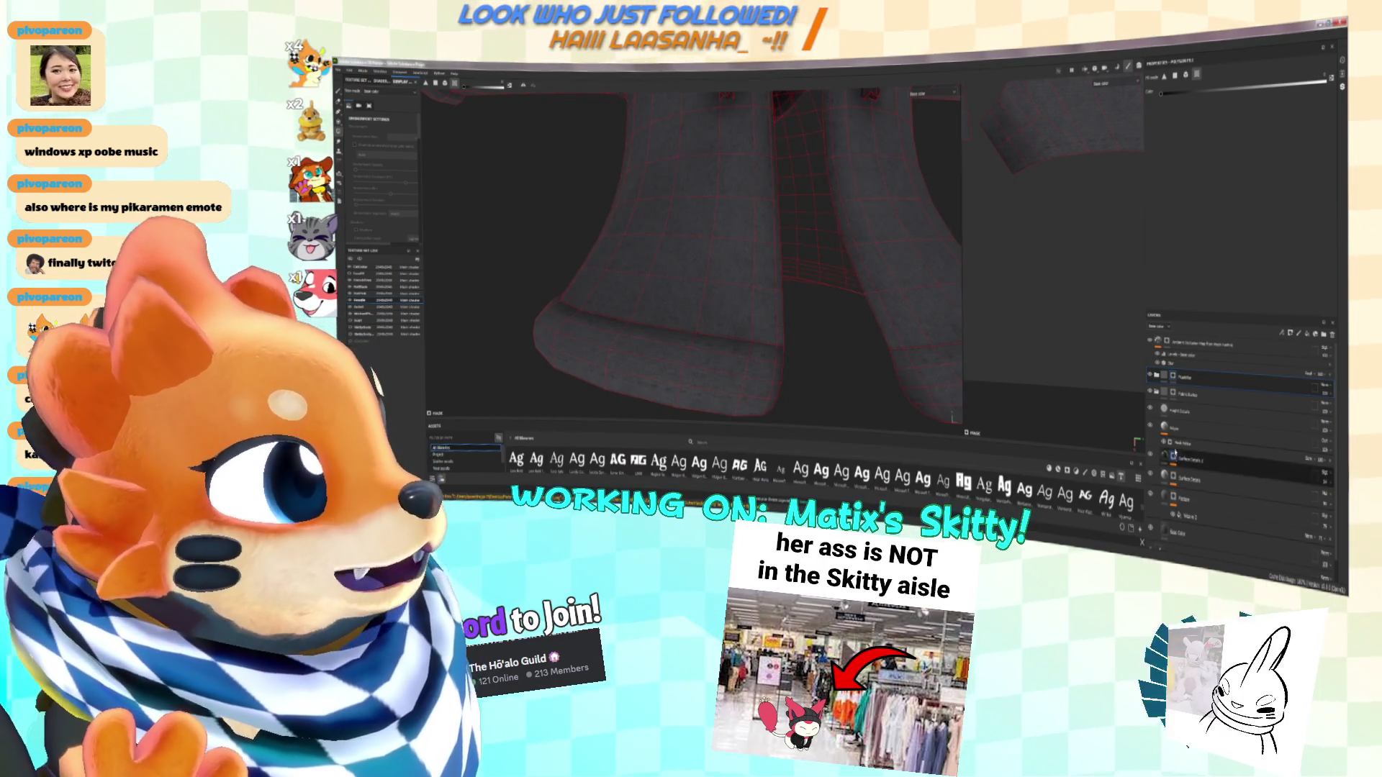
click(1180, 514)
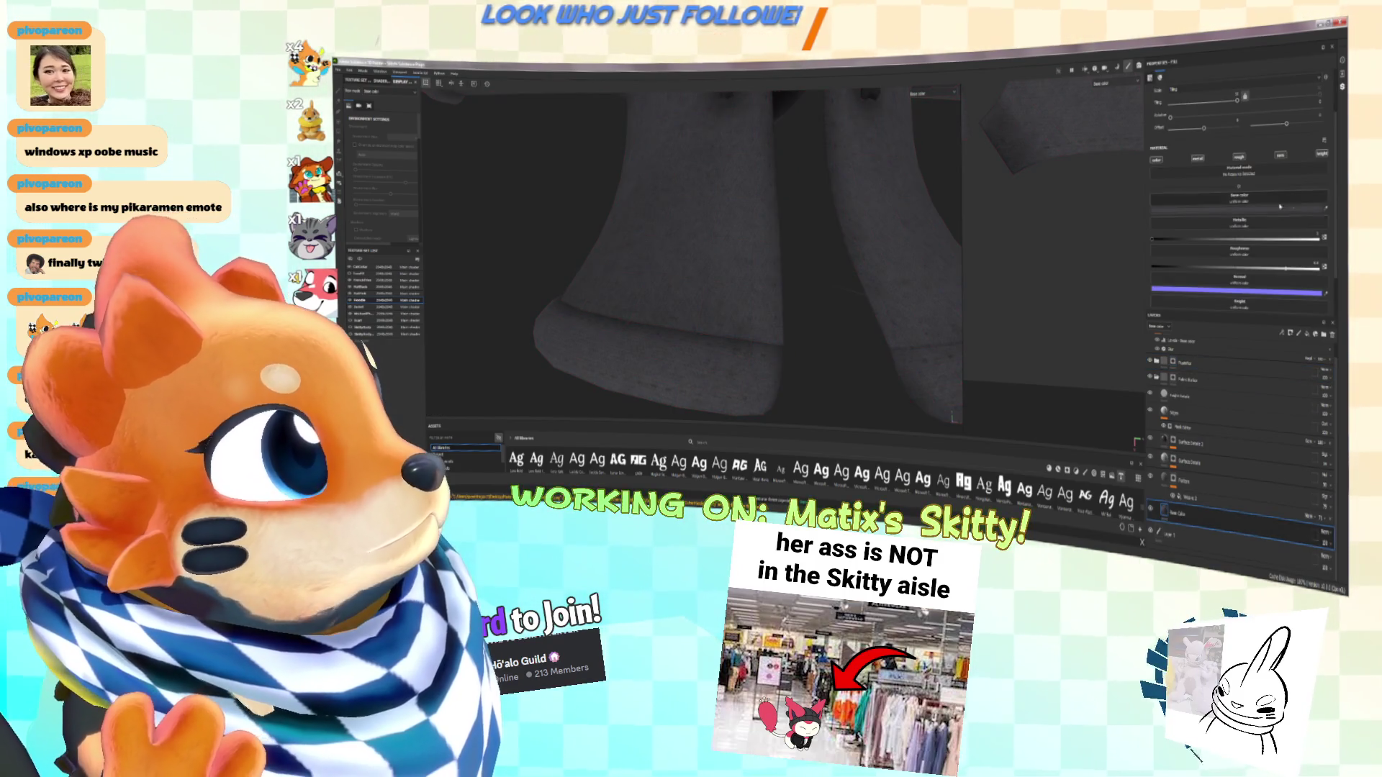
Alternate between the reference drawing and the hoodie model, moving the paint.NET window aside
key(alt+Tab)
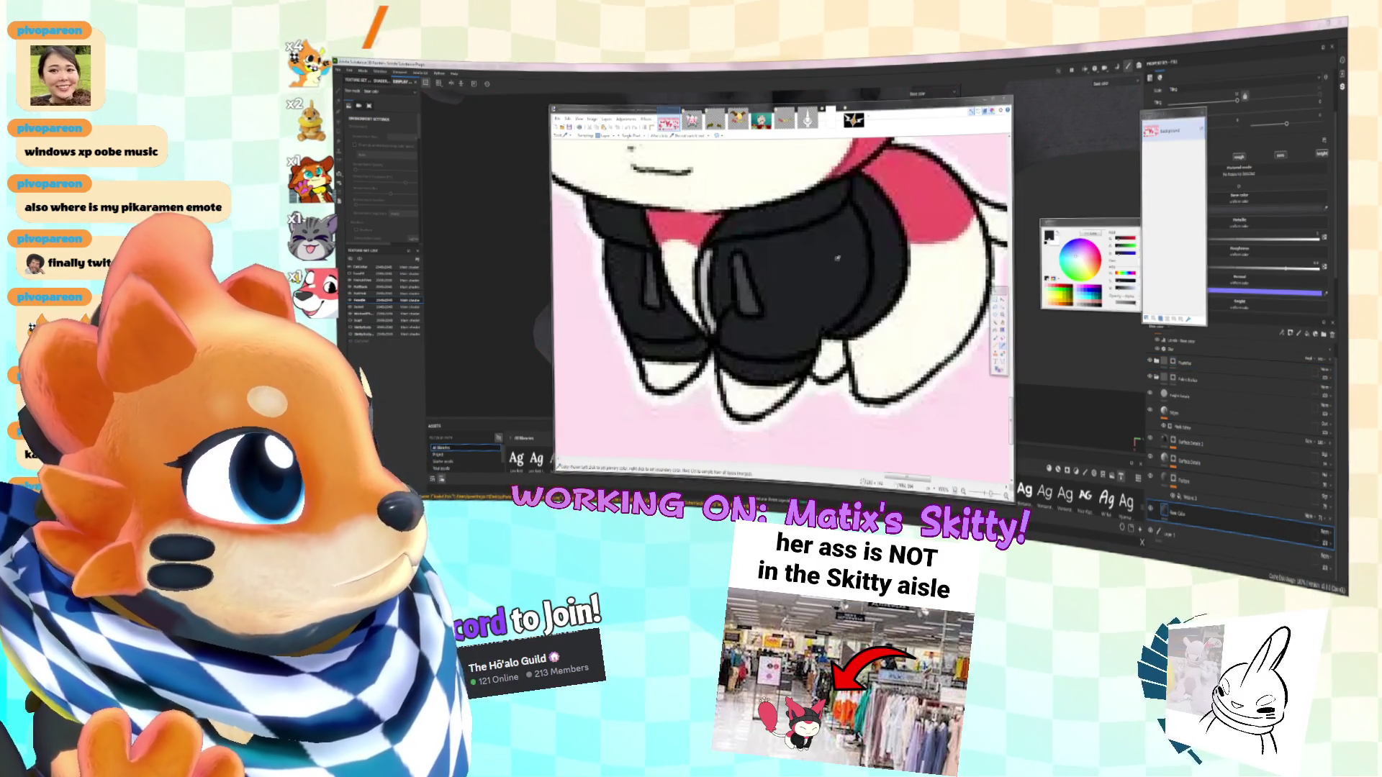
key(alt+Tab)
alt+drag(755, 242, 792, 254)
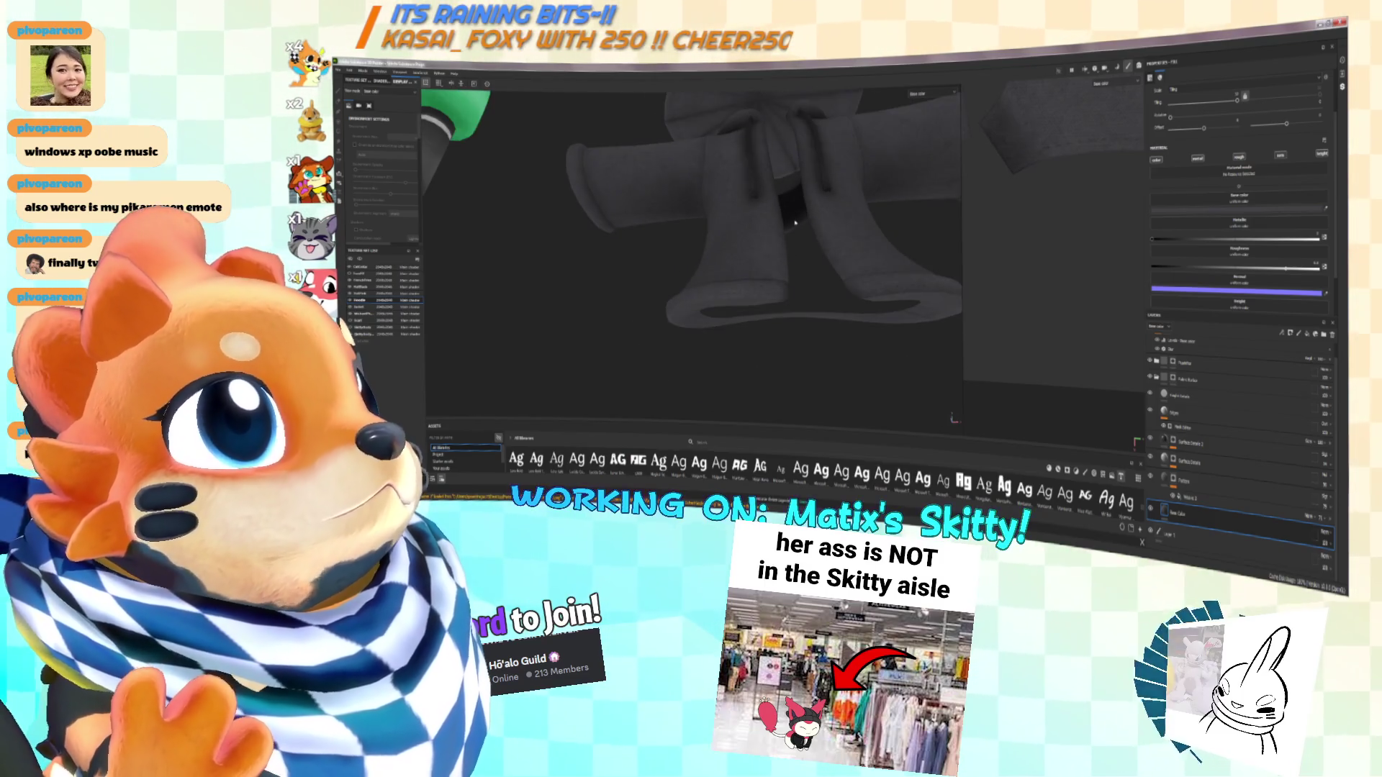
key(ctrl)
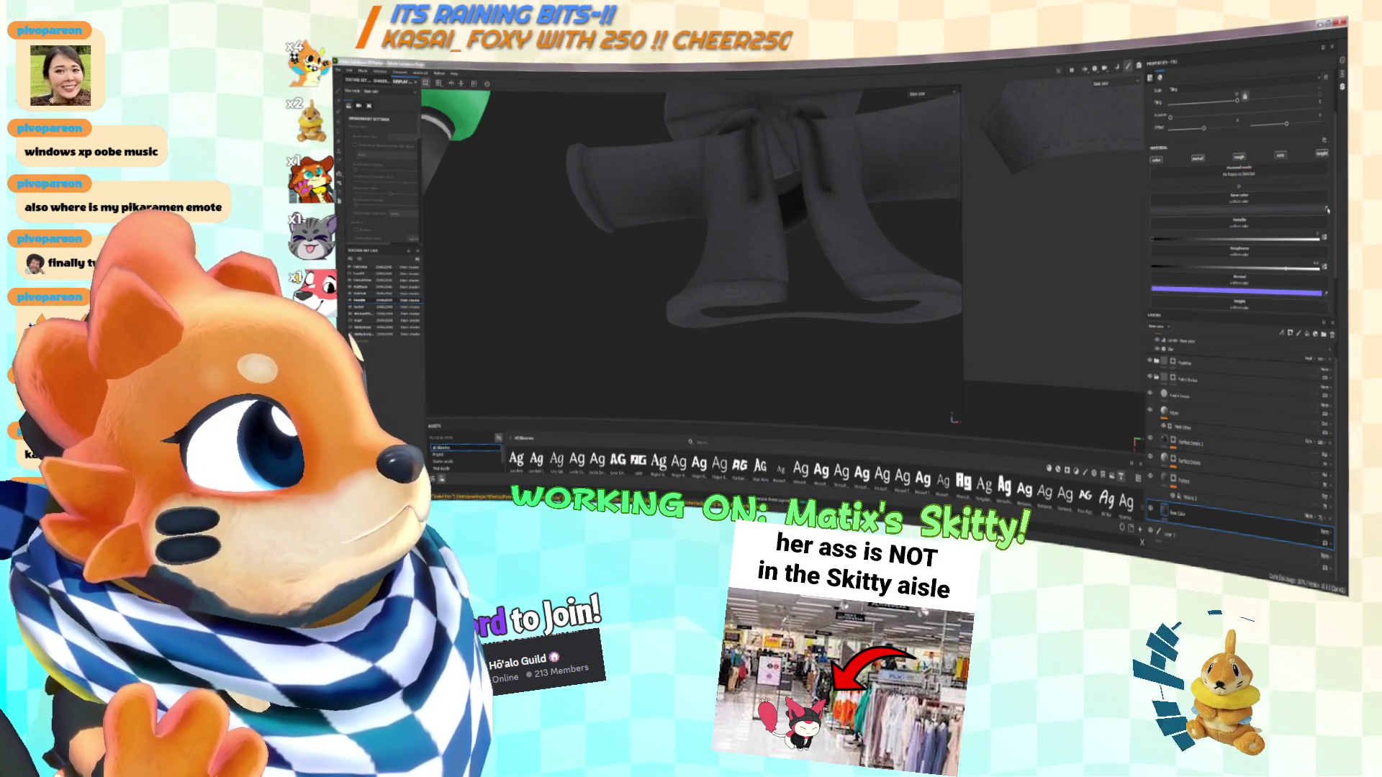
key(alt+Tab)
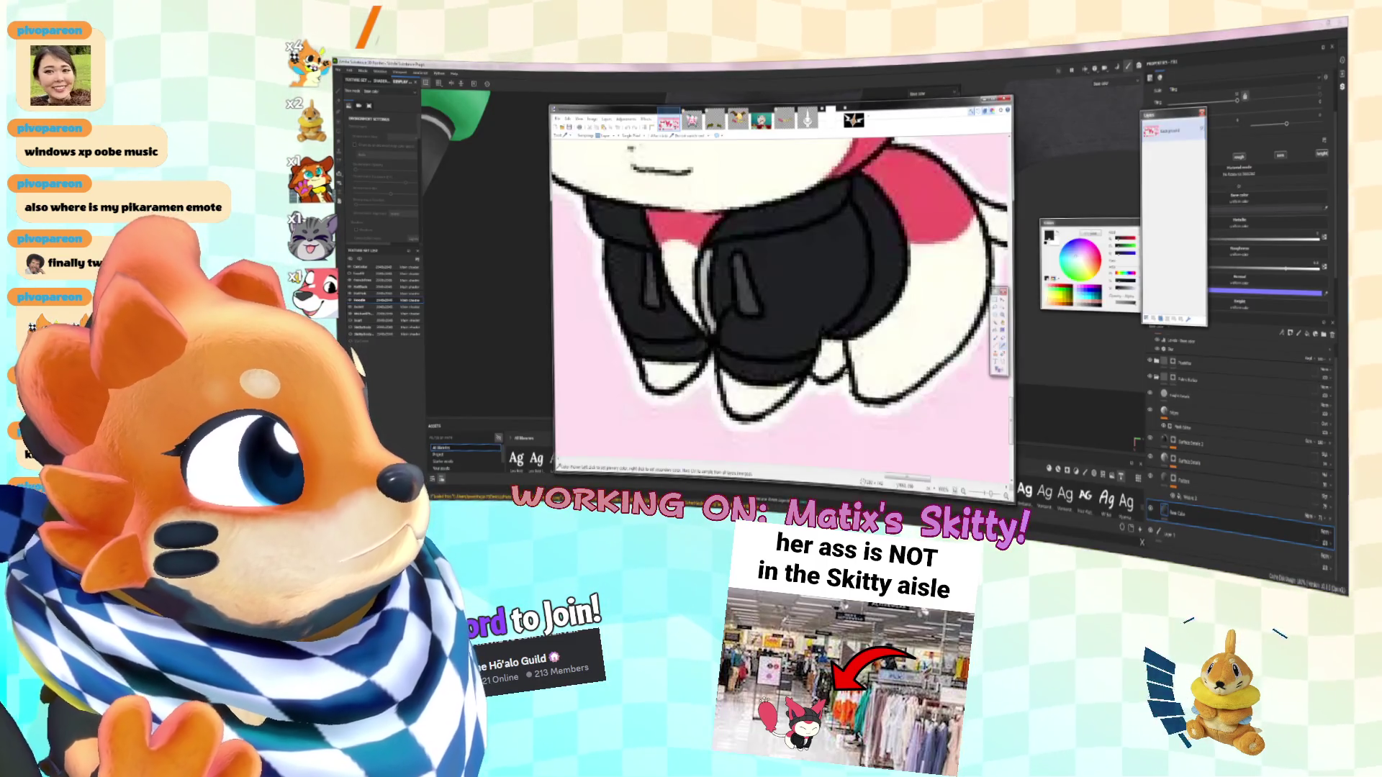
key(alt+Tab)
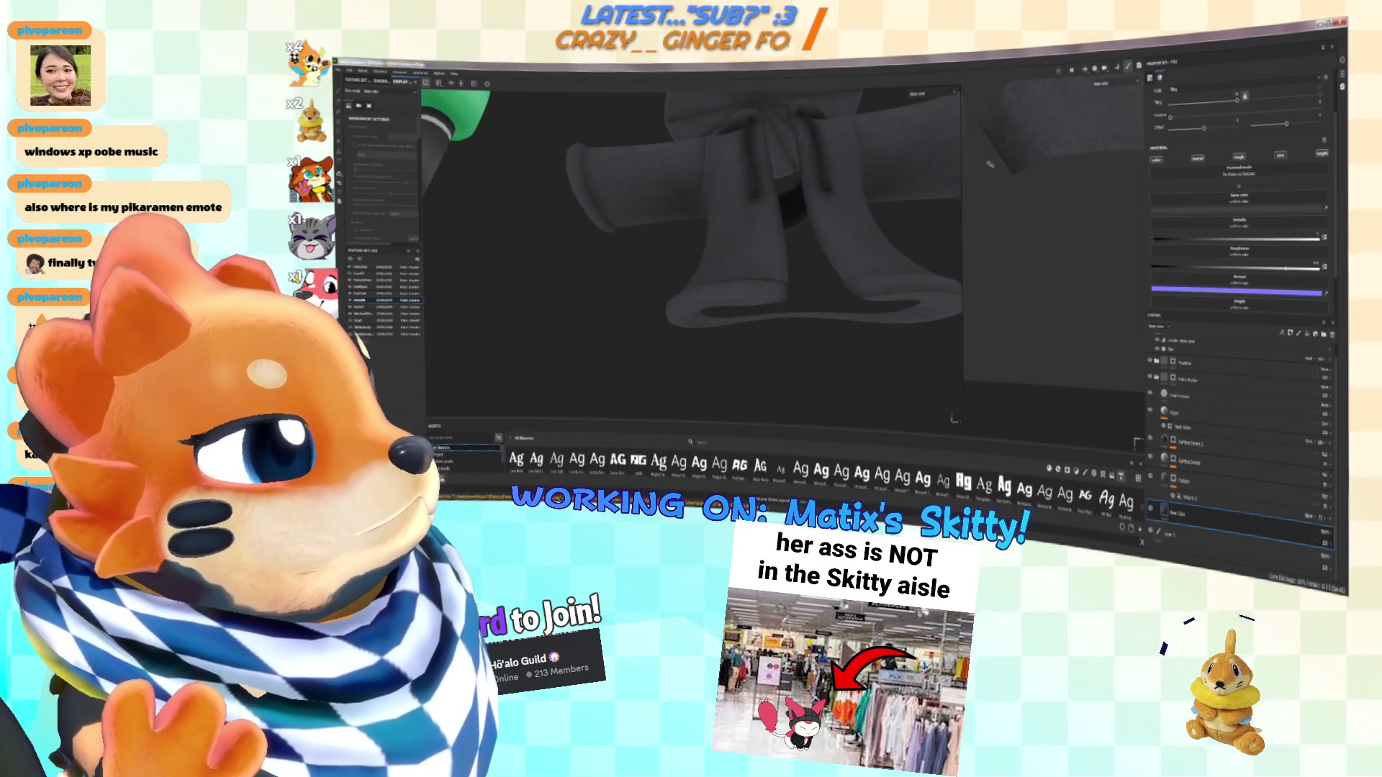
key(alt+Tab)
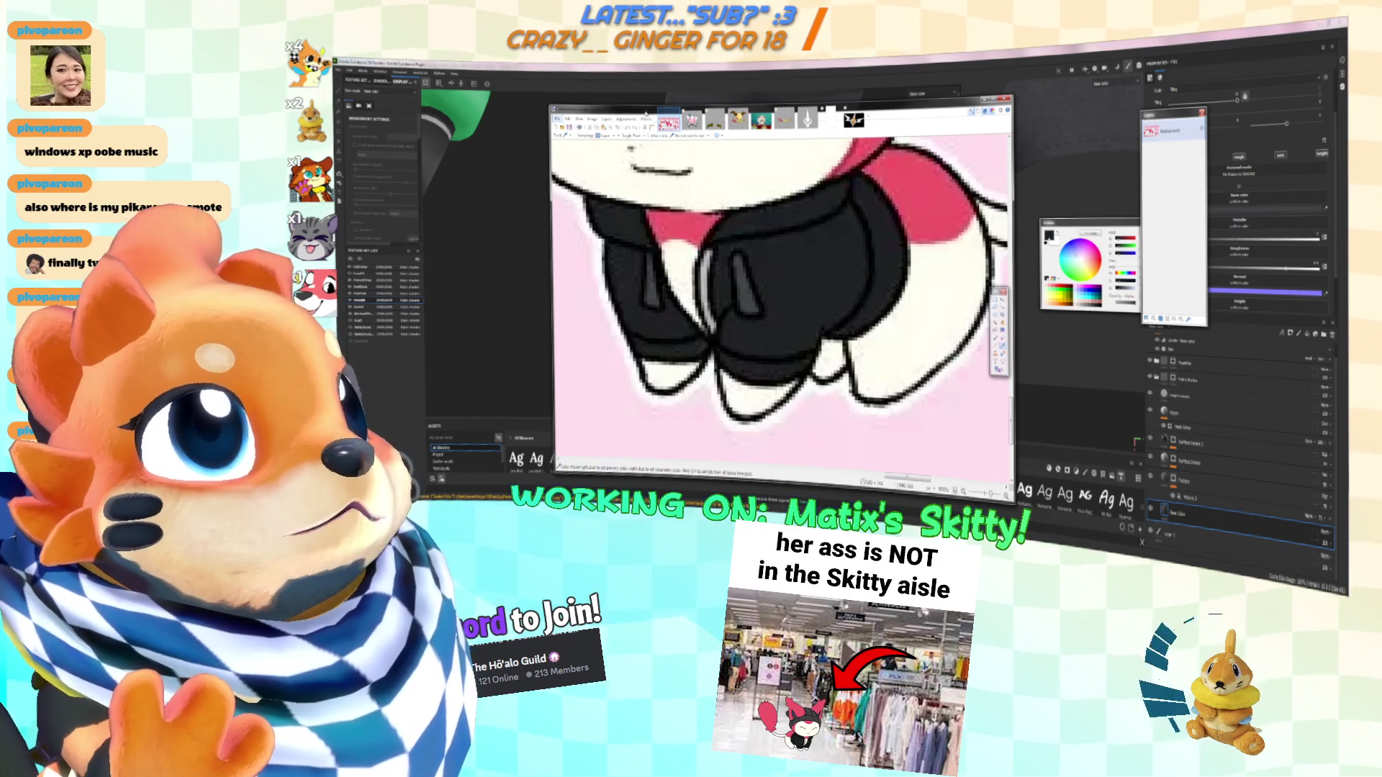
drag(645, 112, 37, 242)
key(alt+Tab)
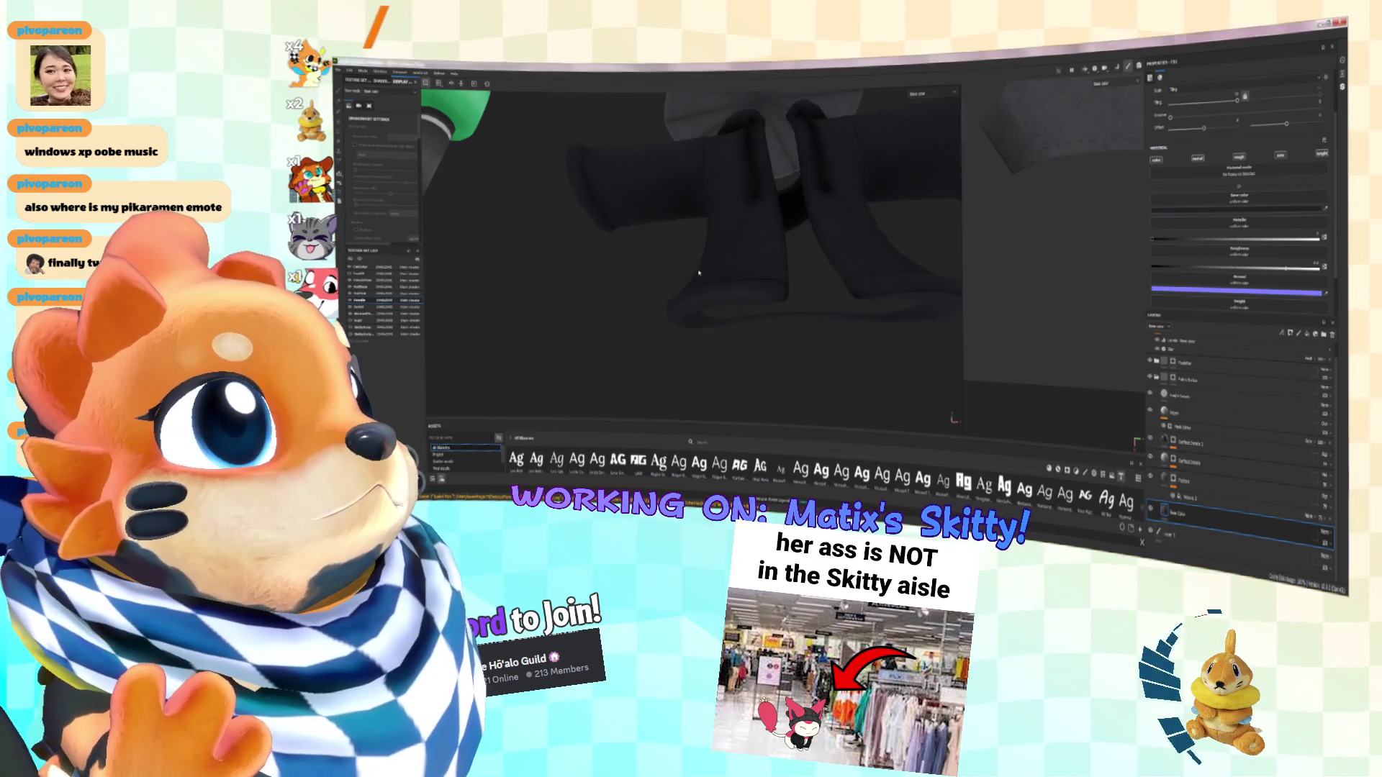
Zoom and orbit the viewport to see the hoodie's arm and torso
scroll(698, 272, up, 3)
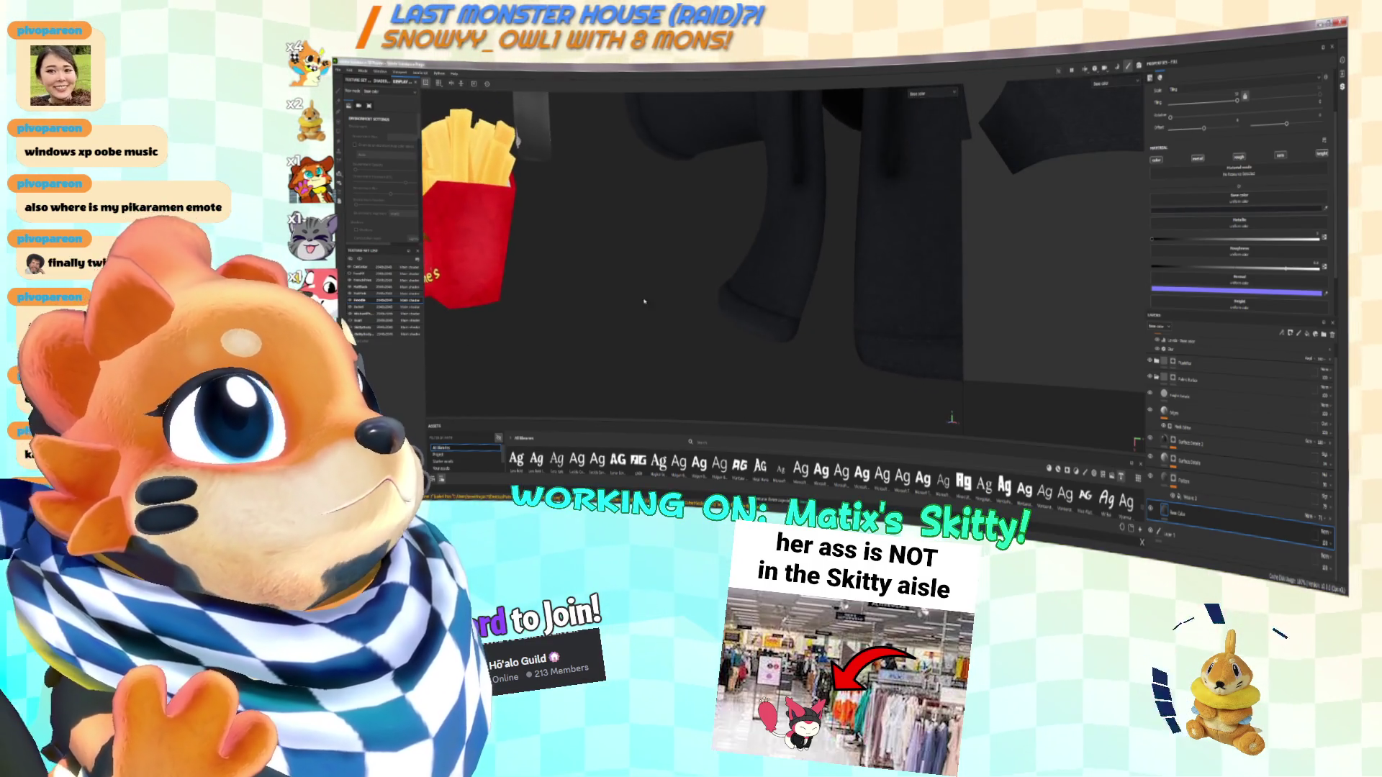
scroll(704, 255, down, 5)
scroll(677, 266, up, 6)
scroll(669, 273, up, 5)
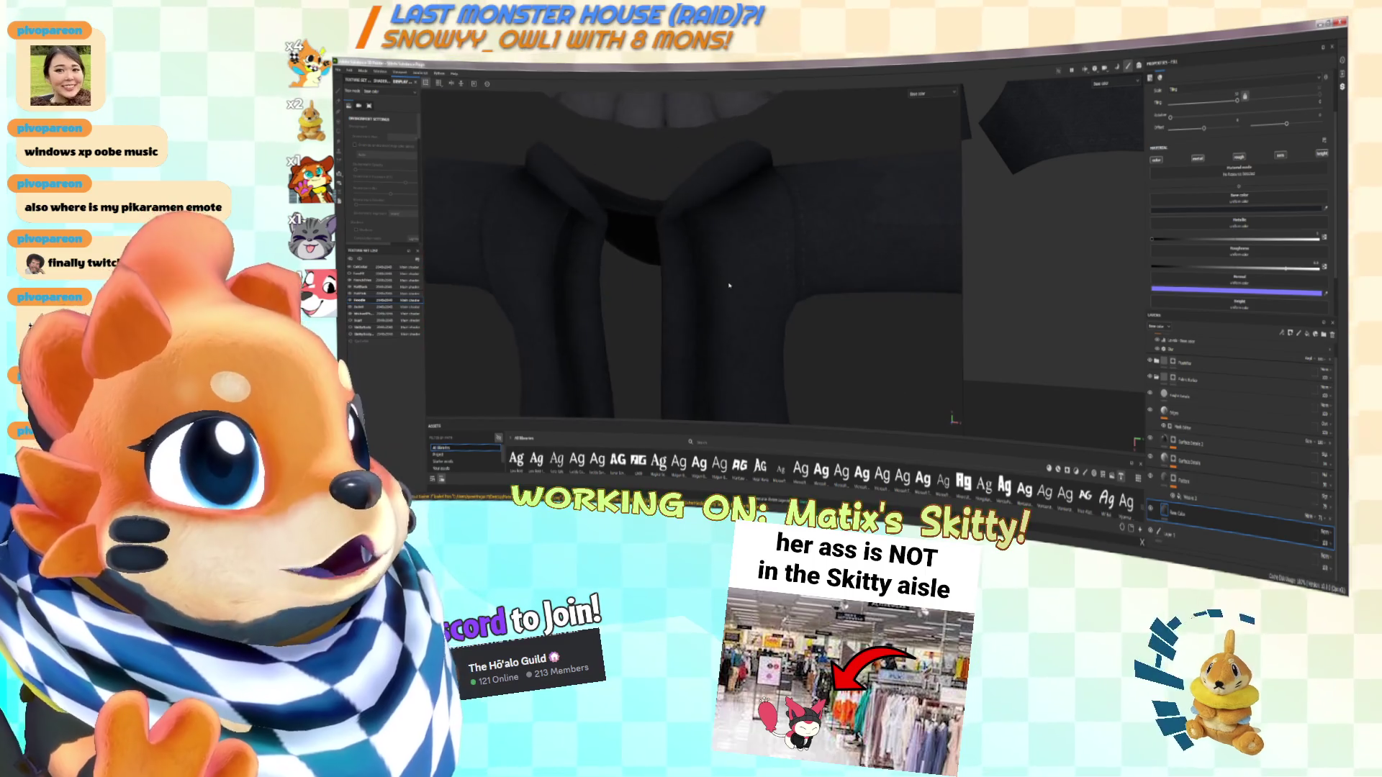
scroll(714, 277, up, 4)
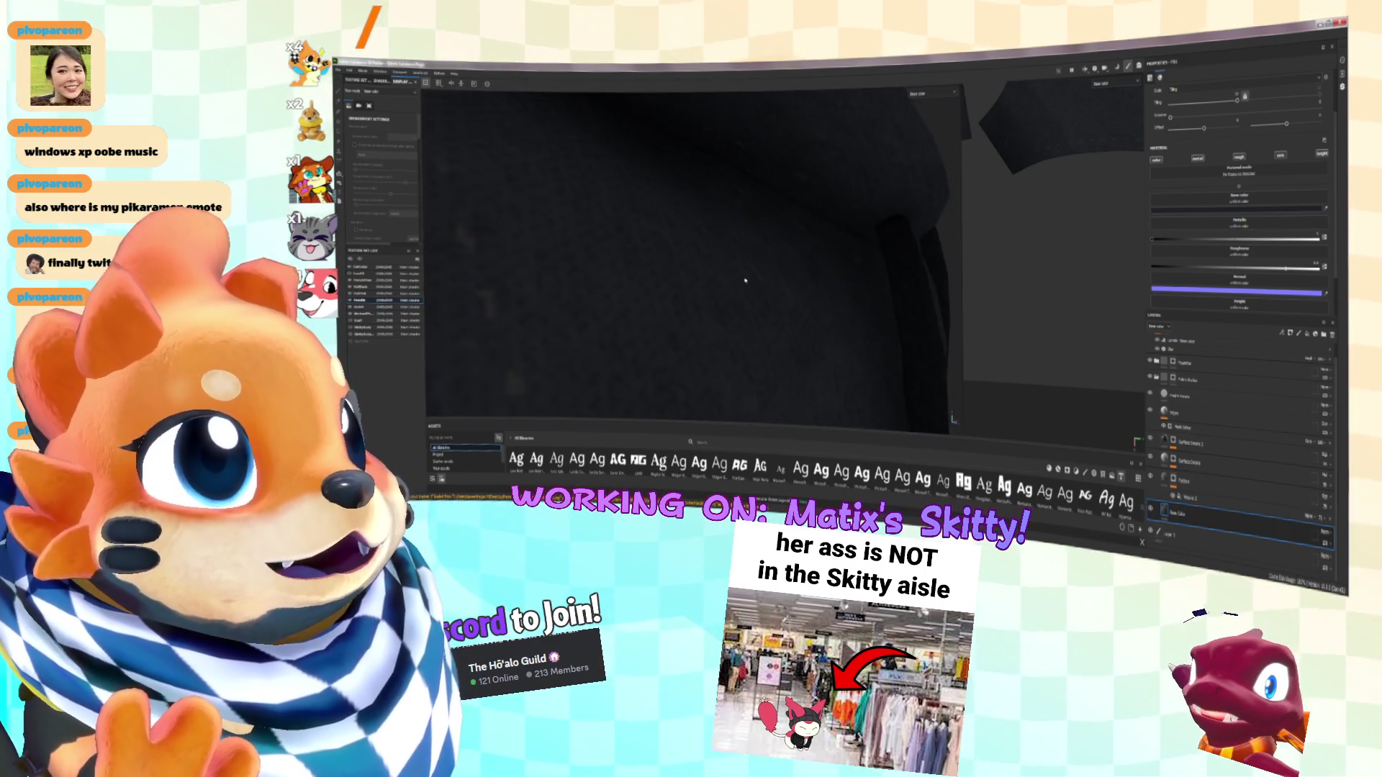
mouse_move(815, 277)
alt+mouse_down()
mouse_move(646, 277)
mouse_move(702, 260)
mouse_move(670, 299)
mouse_move(793, 283)
mouse_move(658, 260)
alt+mouse_up()
Add a new layer at the top of the hoodie's stack and select it
right_click(702, 259)
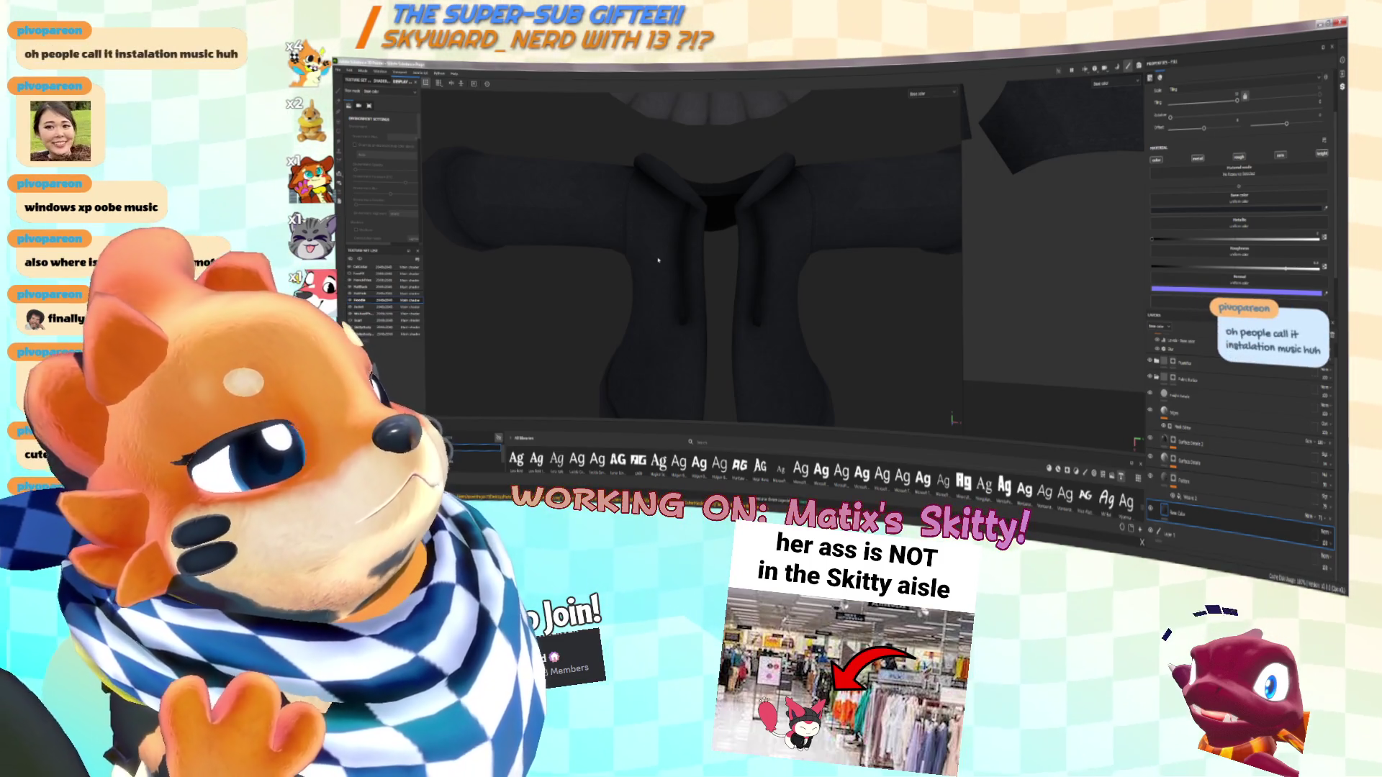
key(ctrl+v)
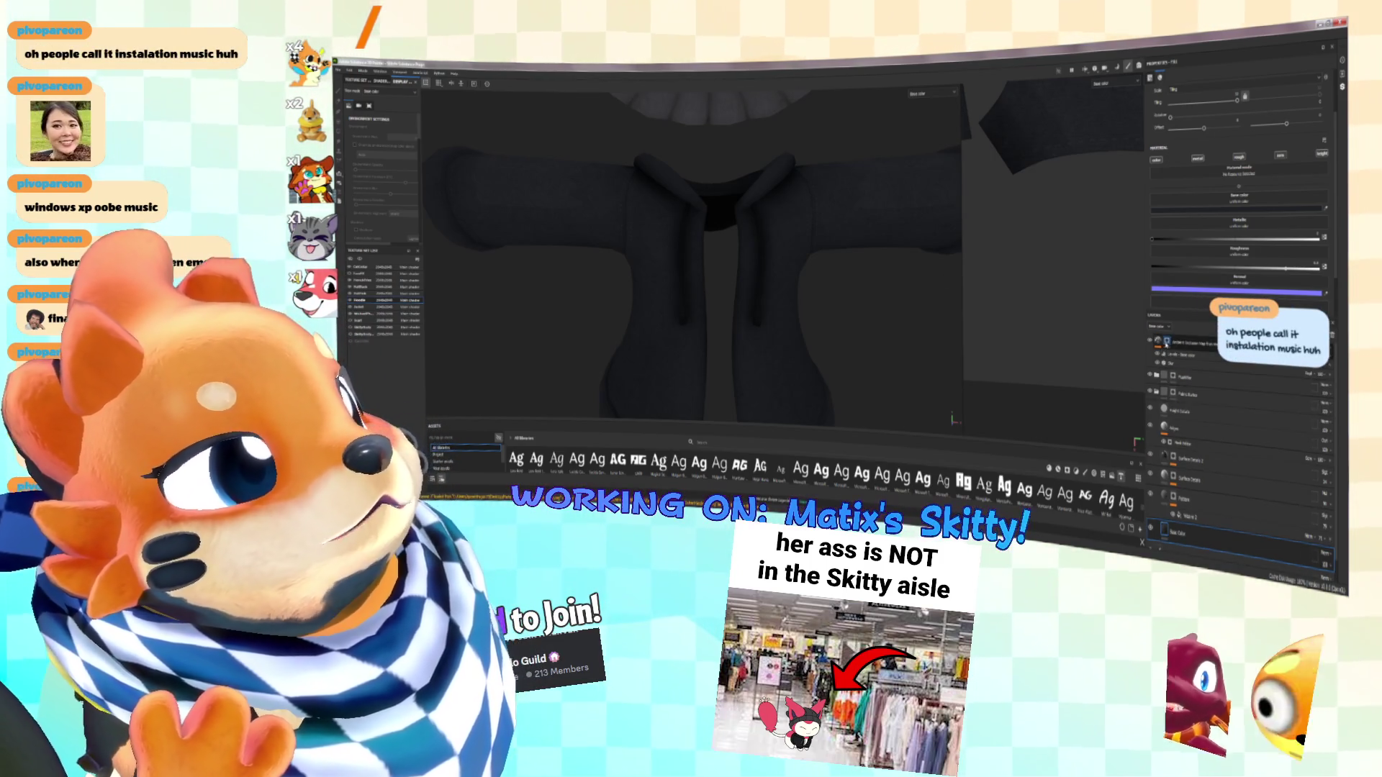
click(1159, 341)
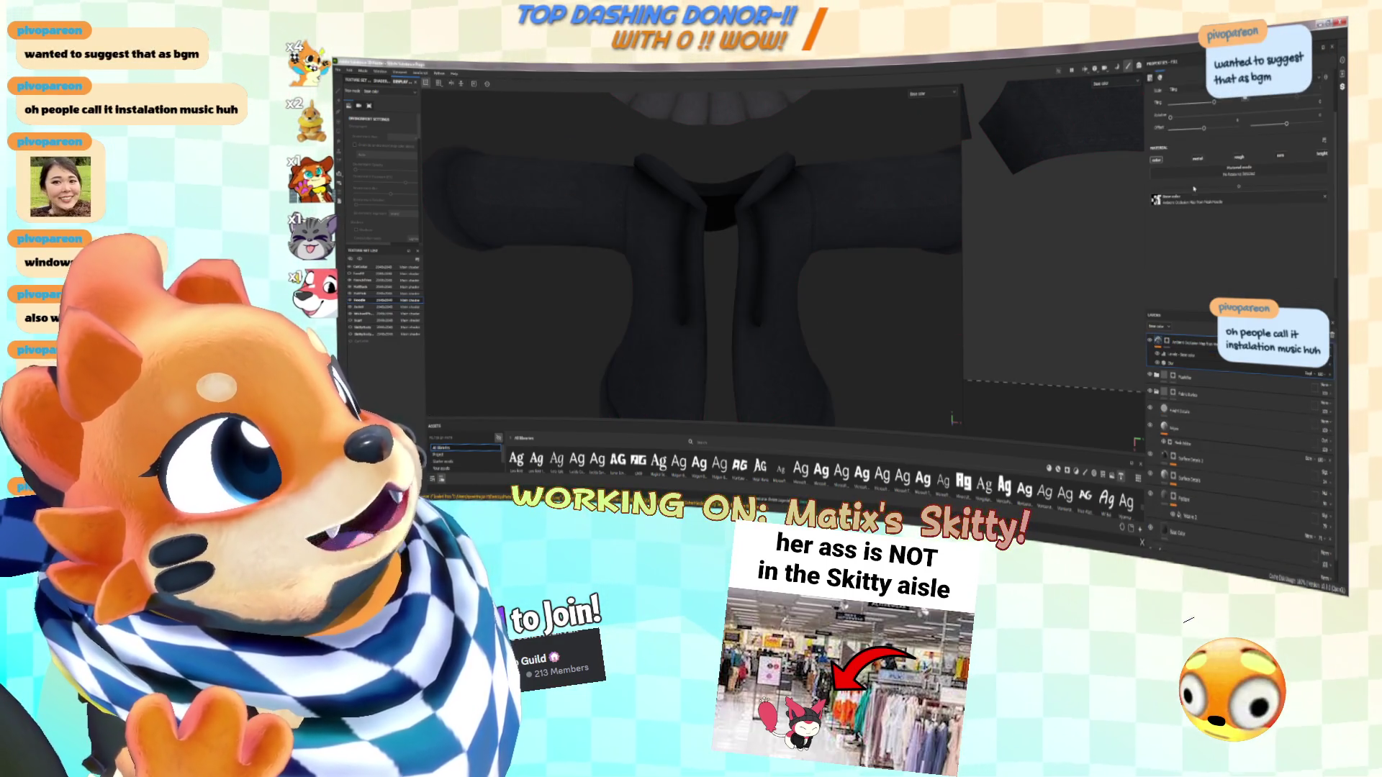
Confirm the file choice in Blender, then return and orbit to a side view of hat and hoodie
key(alt+Tab)
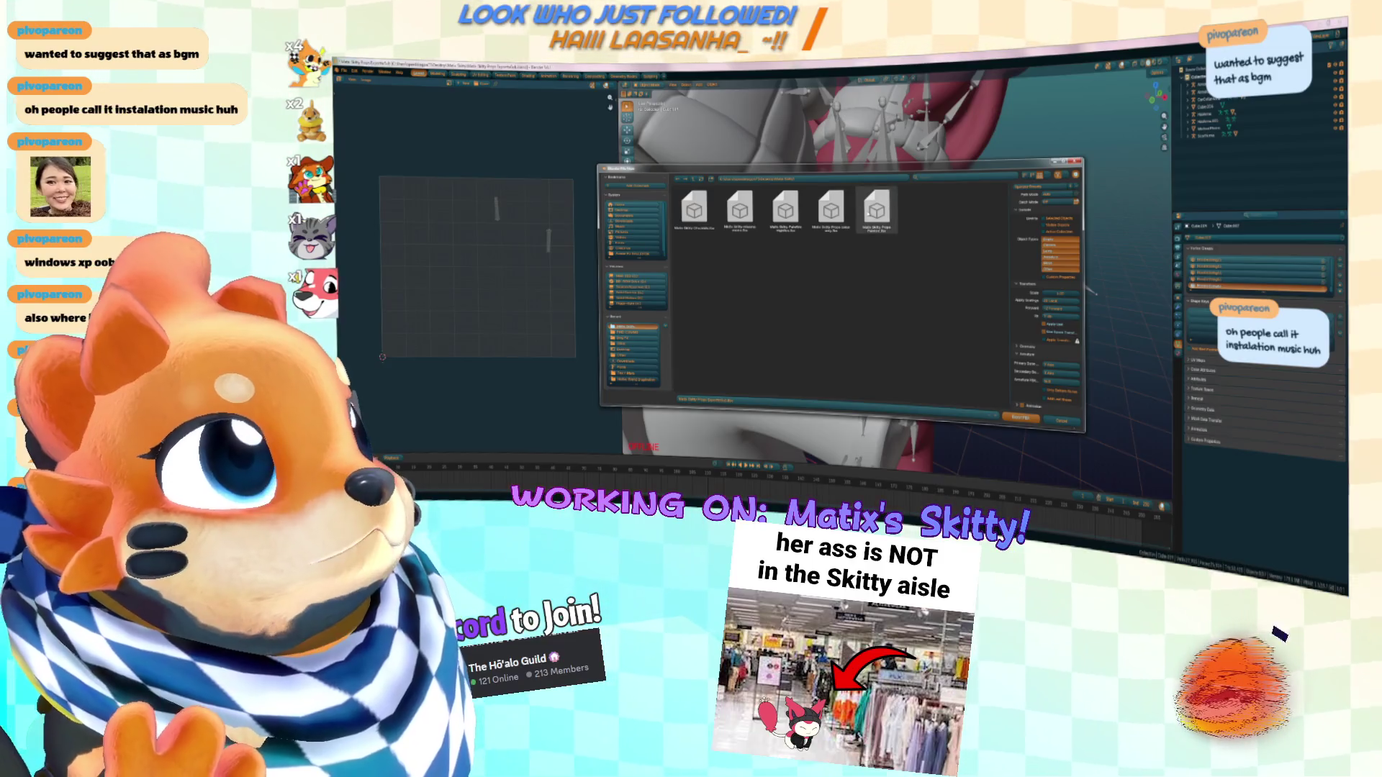
click(1015, 418)
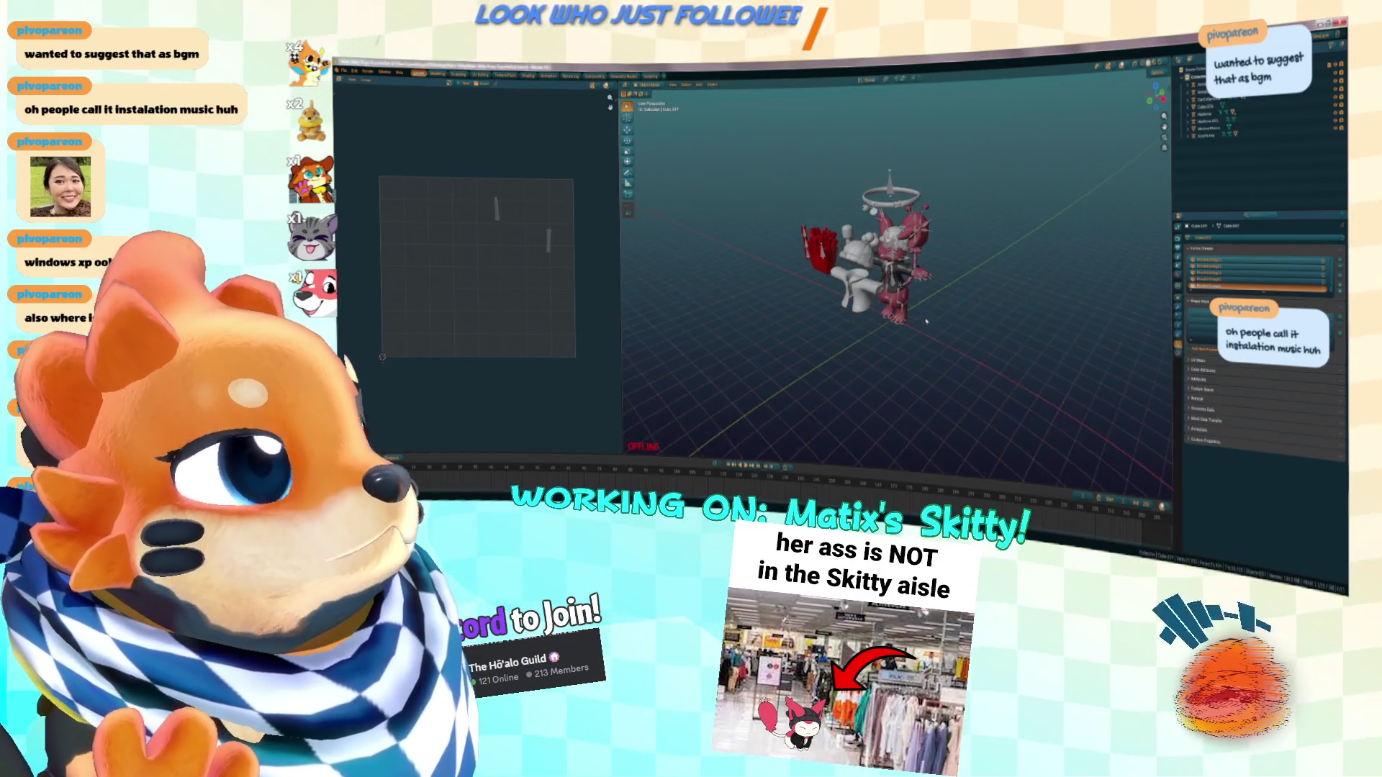
key(alt+Tab)
scroll(945, 267, down, 10)
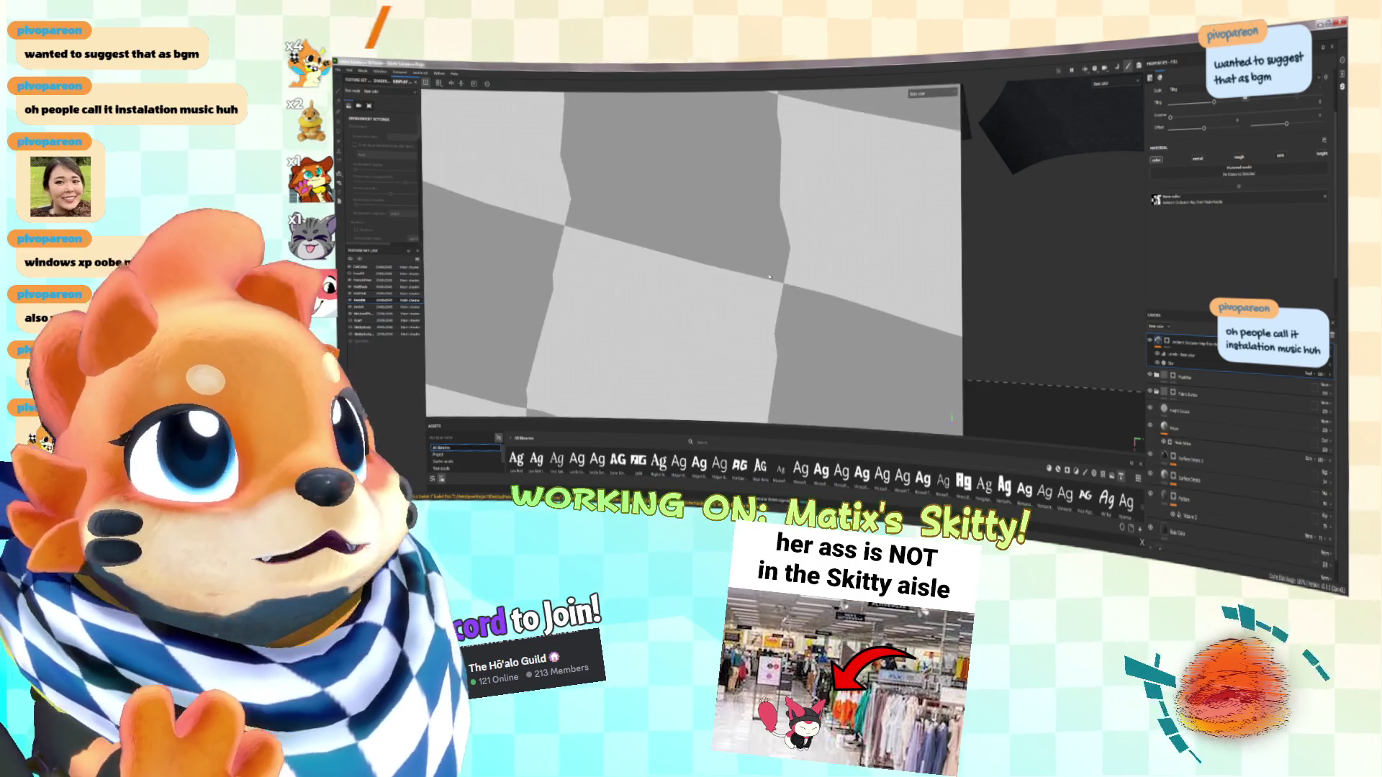
alt+drag(791, 252, 683, 252)
scroll(684, 252, up, 8)
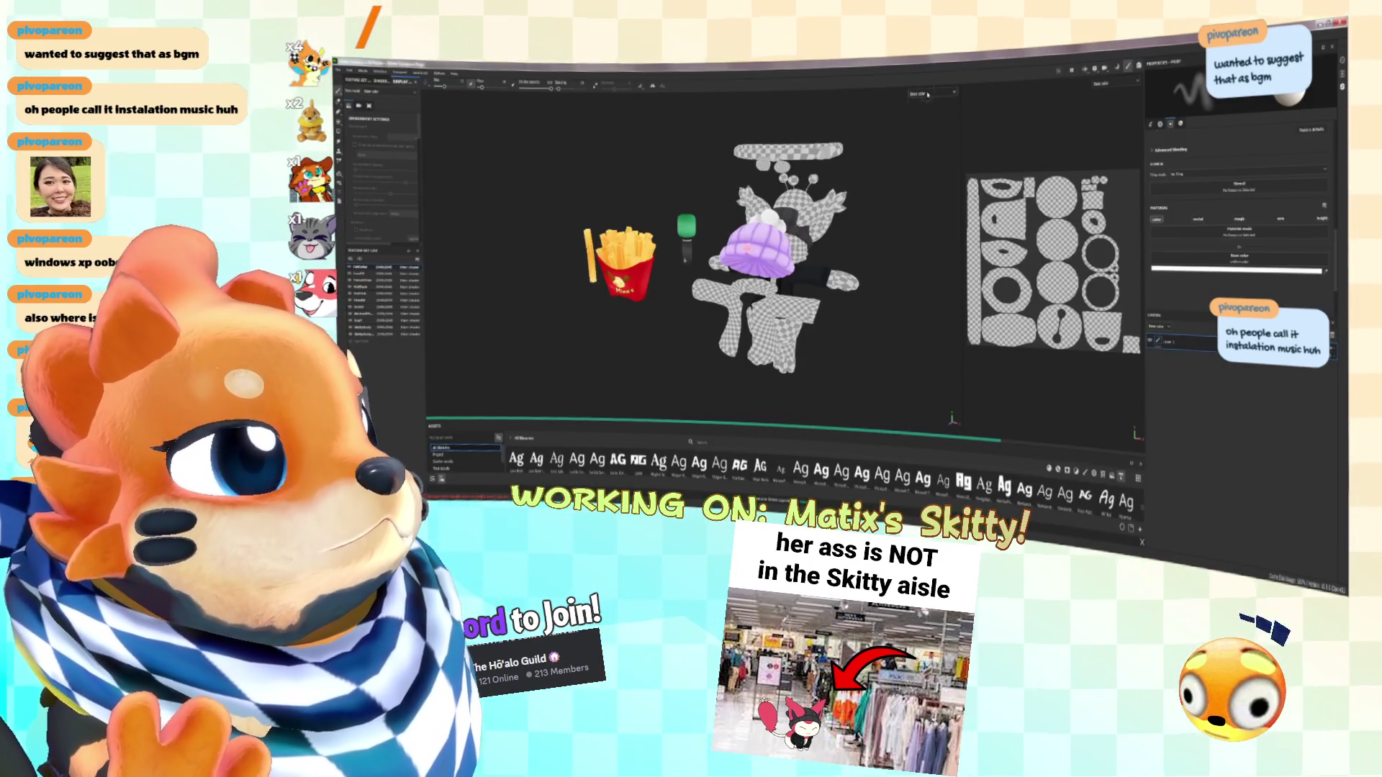
Set the viewport display to Material and move in closer to the character
click(928, 94)
click(929, 108)
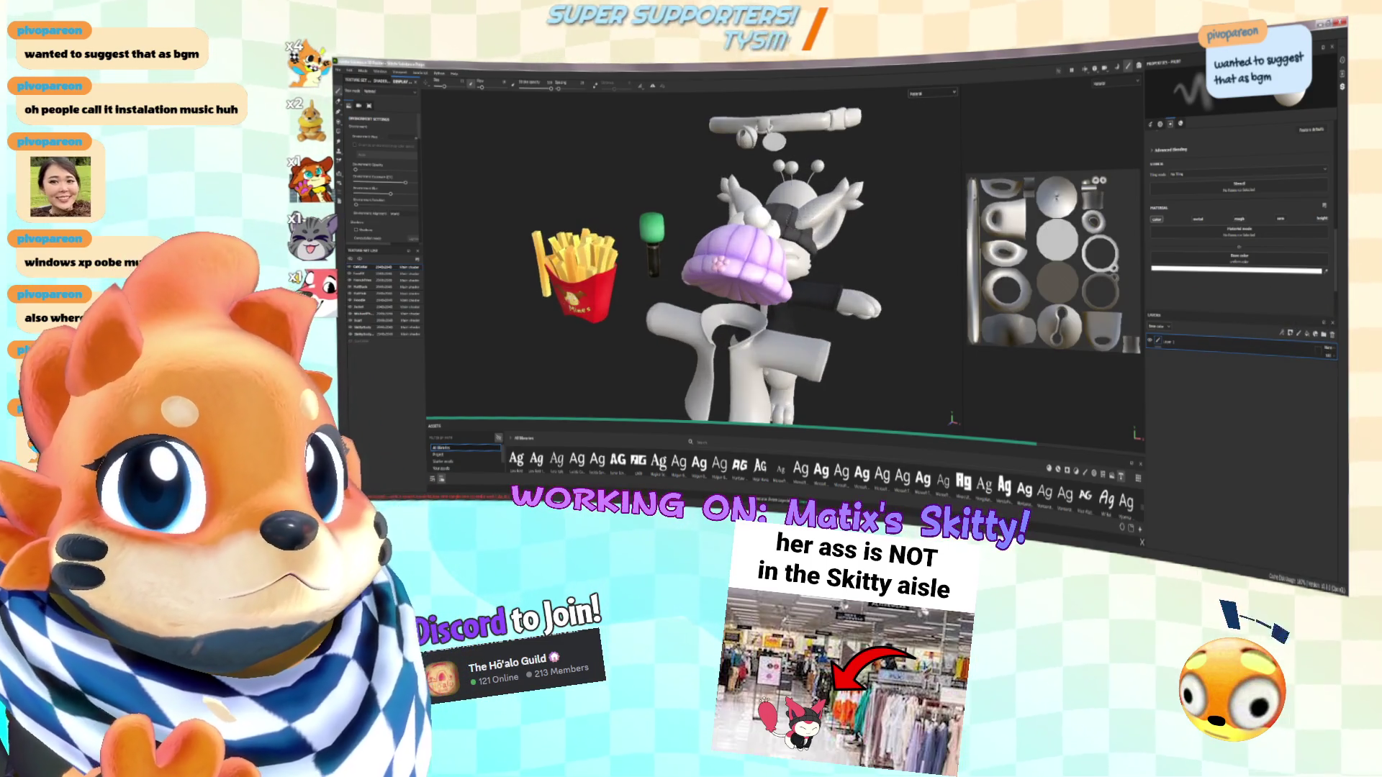
mouse_move(719, 252)
alt+mouse_down()
mouse_move(741, 256)
mouse_move(698, 252)
alt+mouse_up()
scroll(691, 252, up, 5)
Return to the Base color view, orbit the character, and switch to Baking mode
click(926, 94)
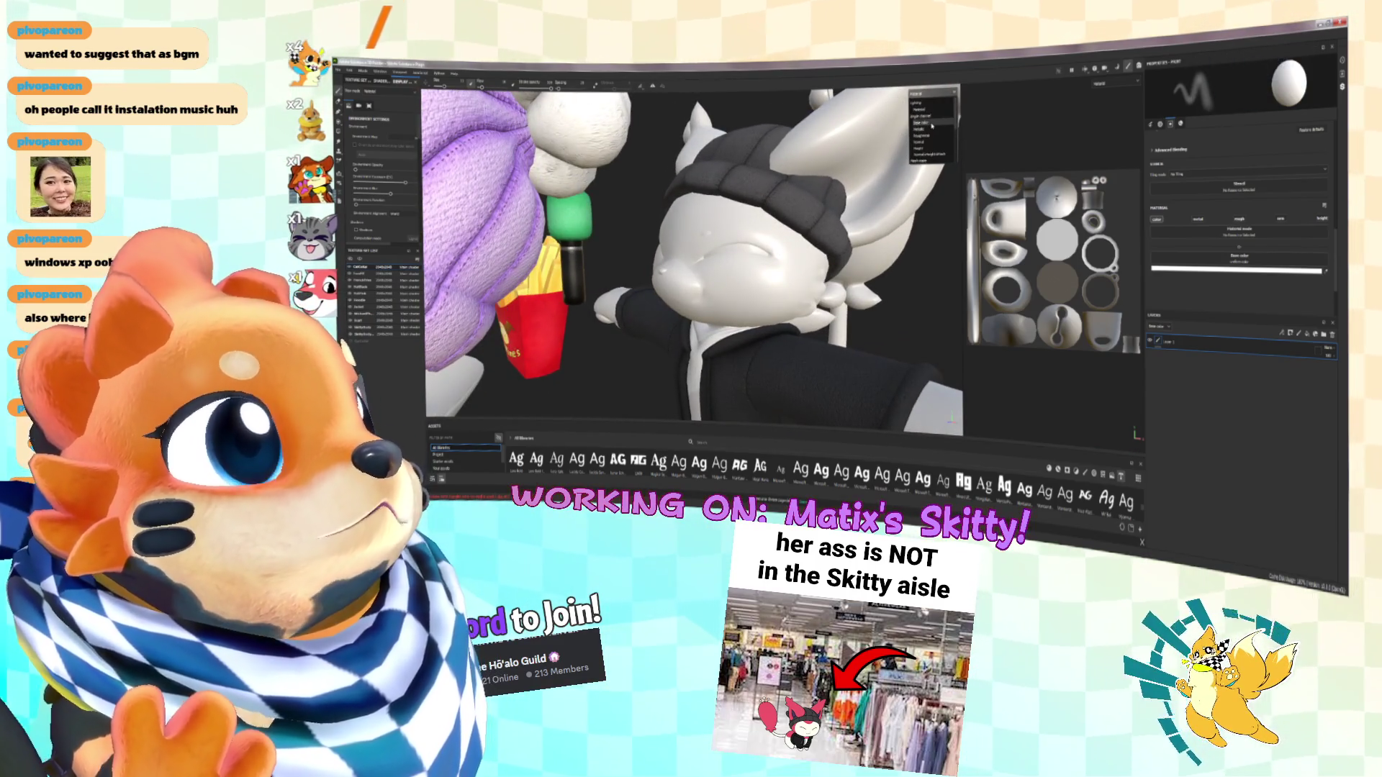
click(932, 123)
alt+drag(933, 125, 768, 196)
scroll(768, 195, up, 5)
scroll(728, 219, down, 3)
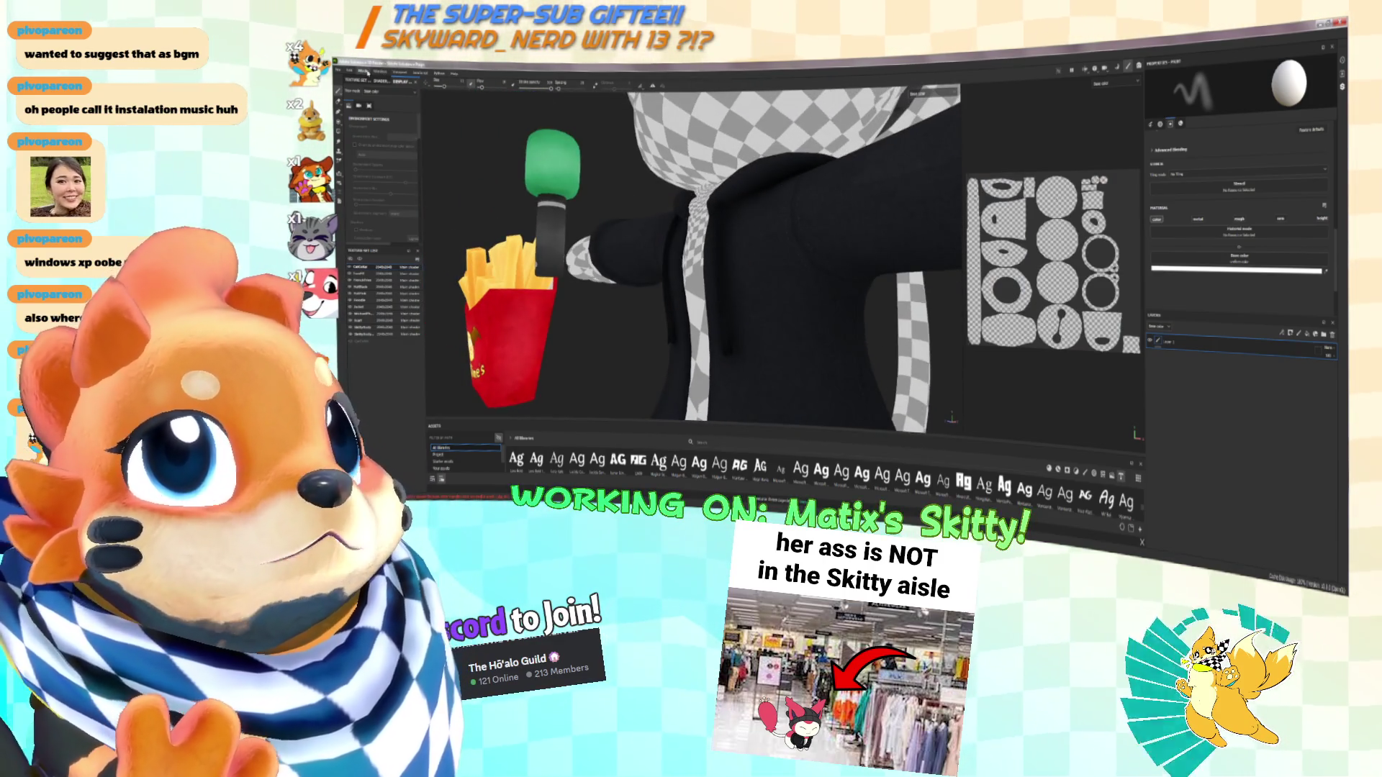
click(373, 82)
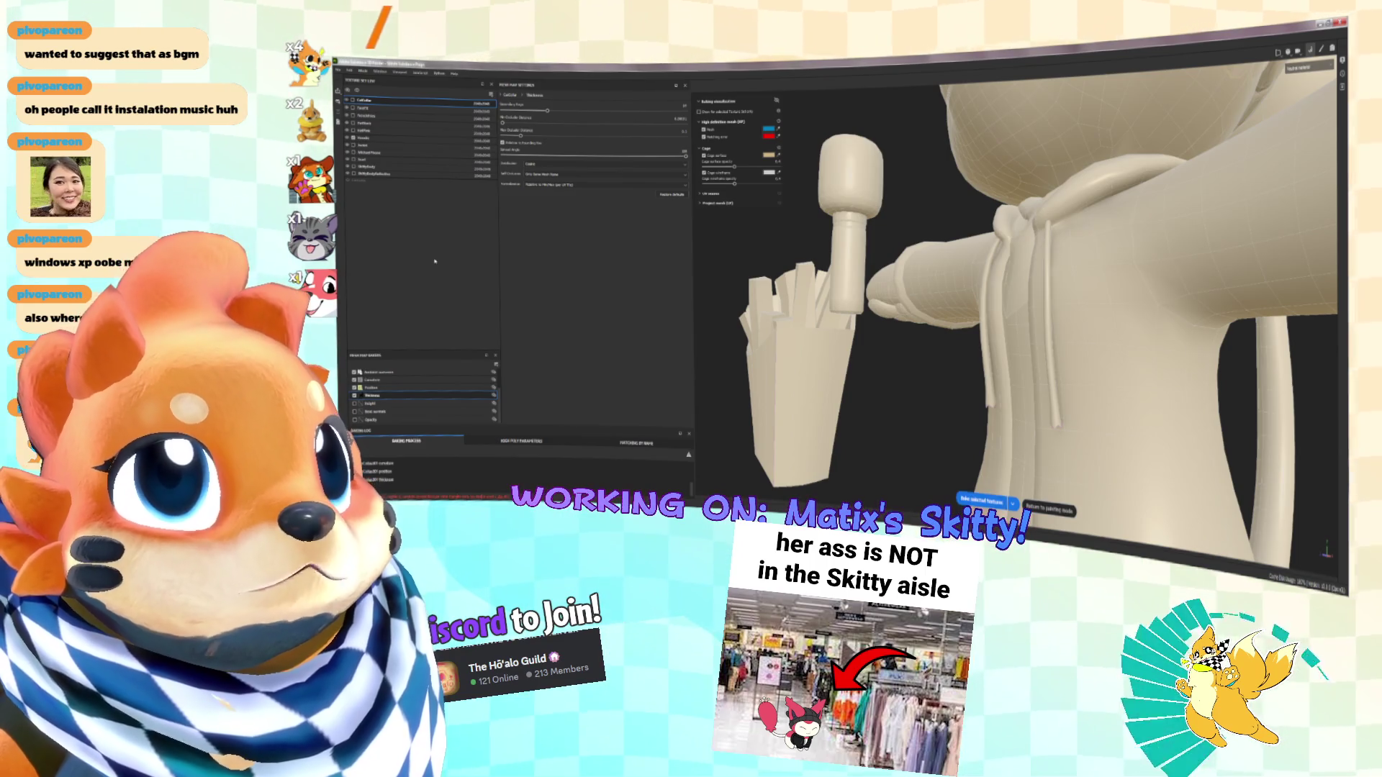
Bake the selected mesh maps, then zoom in on the hoodie once baking finishes
click(980, 500)
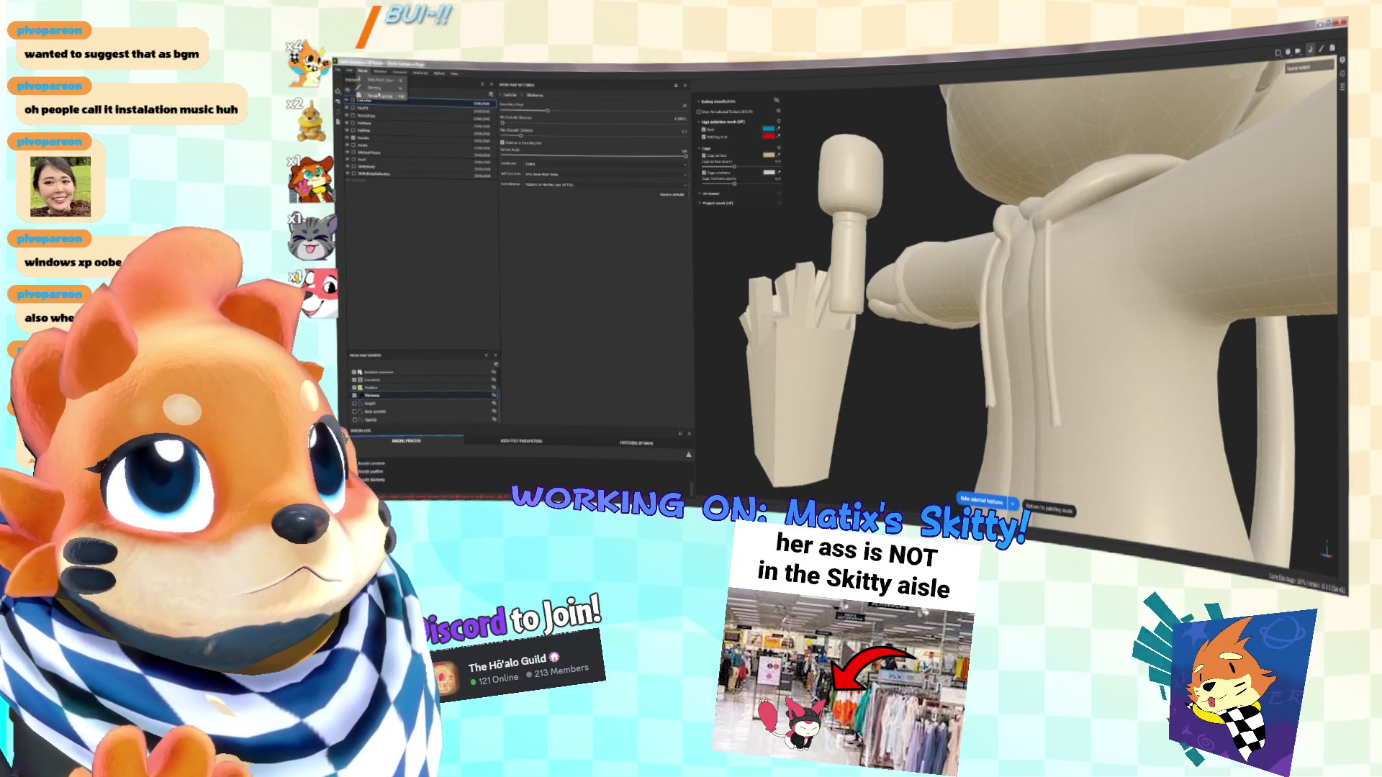
scroll(729, 256, up, 5)
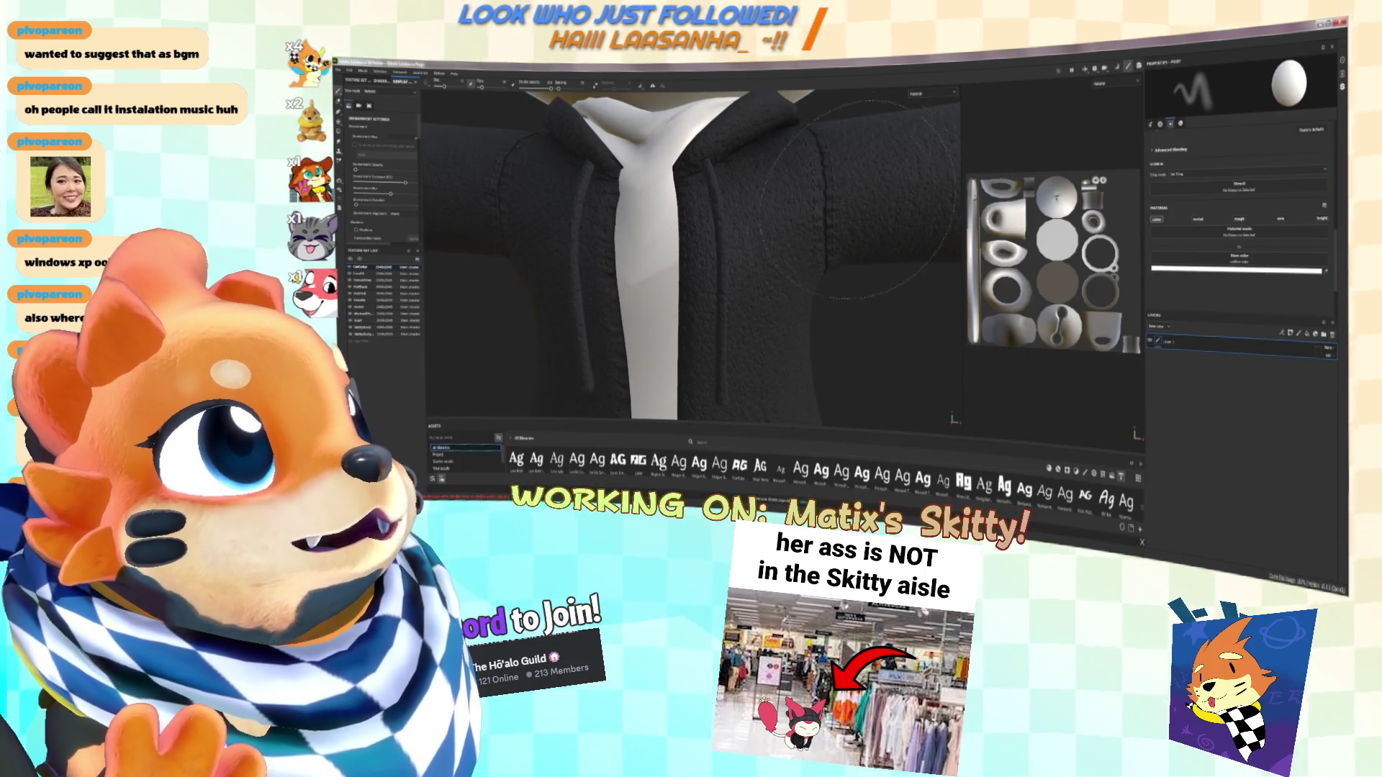
Switch the viewport display mode to base colour
scroll(856, 200, down, 5)
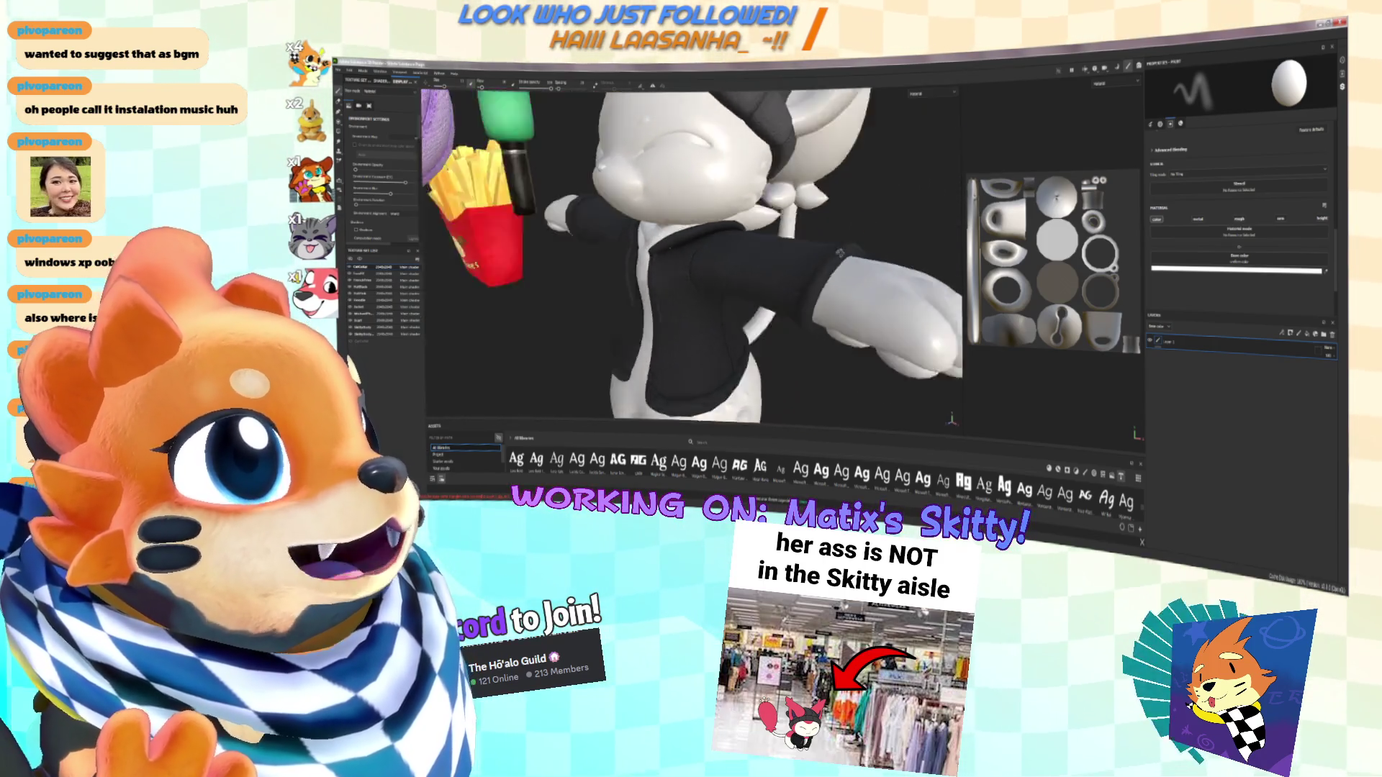
scroll(725, 291, up, 5)
mouse_move(685, 287)
alt+mouse_down()
mouse_move(803, 229)
mouse_move(910, 105)
alt+mouse_up()
click(911, 105)
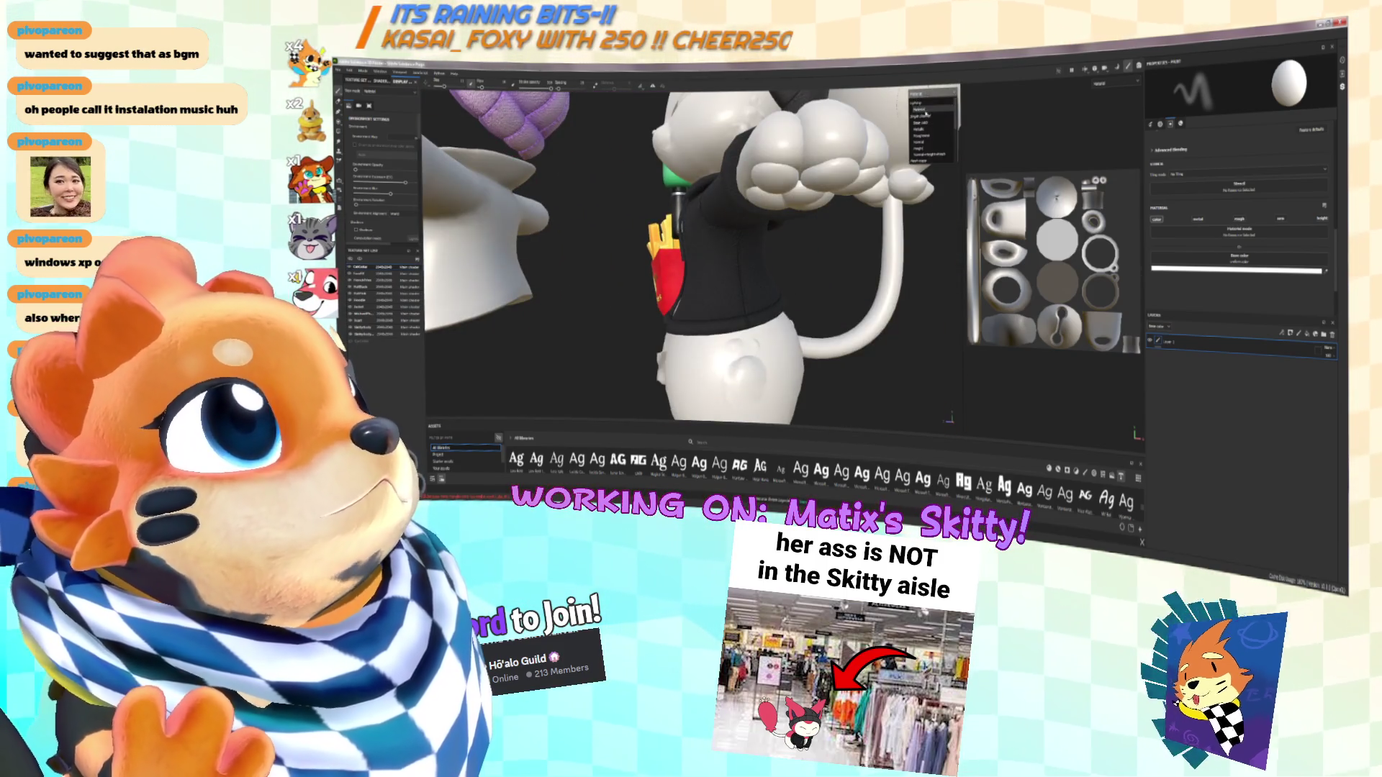
click(928, 144)
Orbit around the hoodie and fries, then select the hoodie fabric's texture set
alt+drag(715, 257, 820, 195)
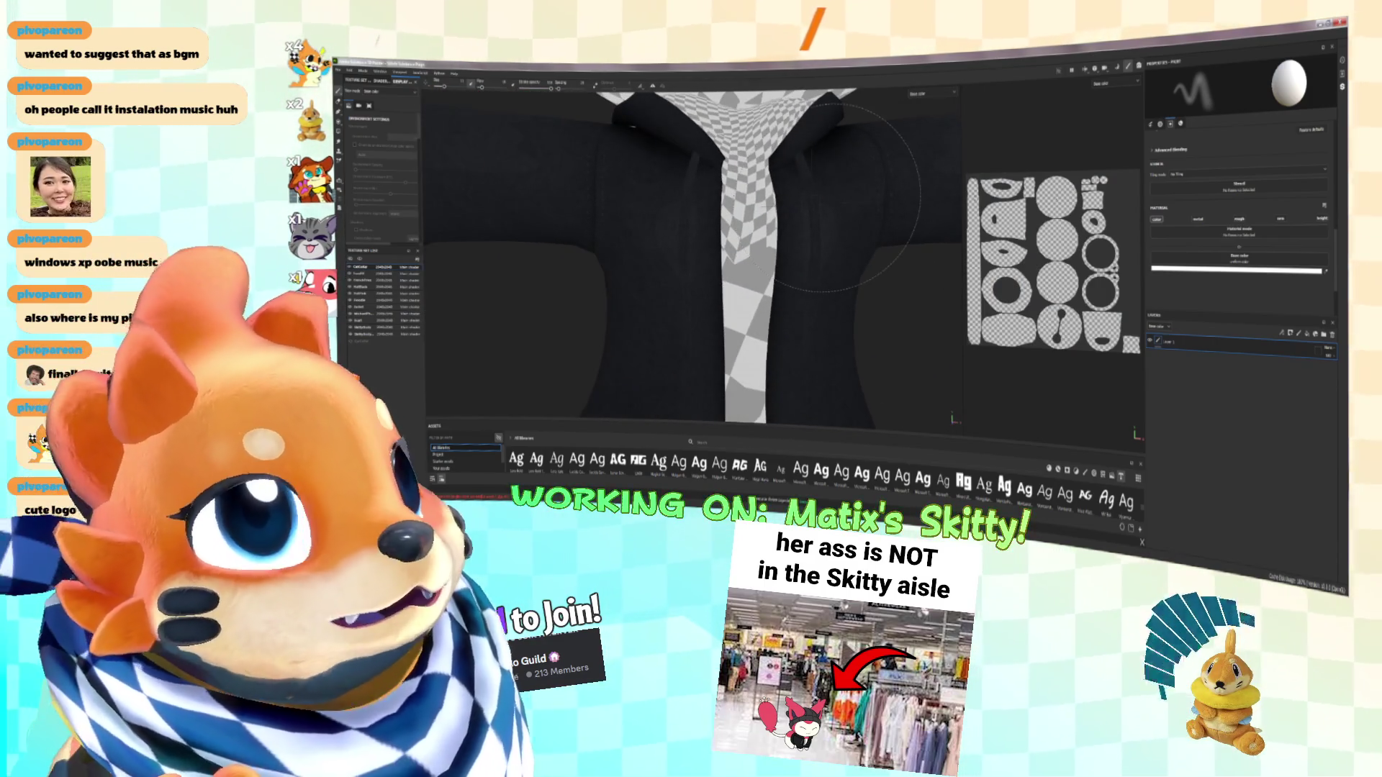
mouse_move(839, 198)
alt+mouse_down()
mouse_move(637, 119)
mouse_move(772, 230)
alt+mouse_up()
scroll(637, 119, down, 5)
scroll(691, 165, up, 6)
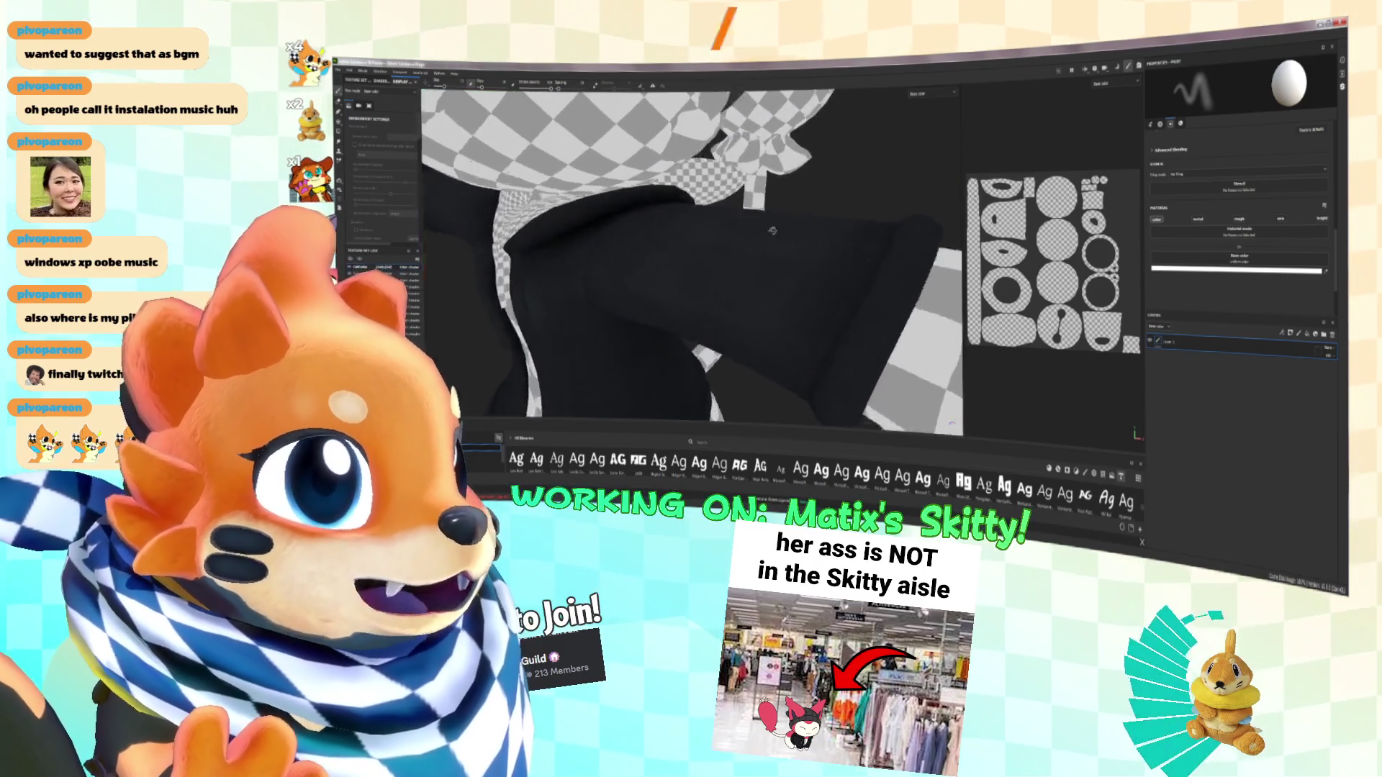
scroll(772, 230, up, 3)
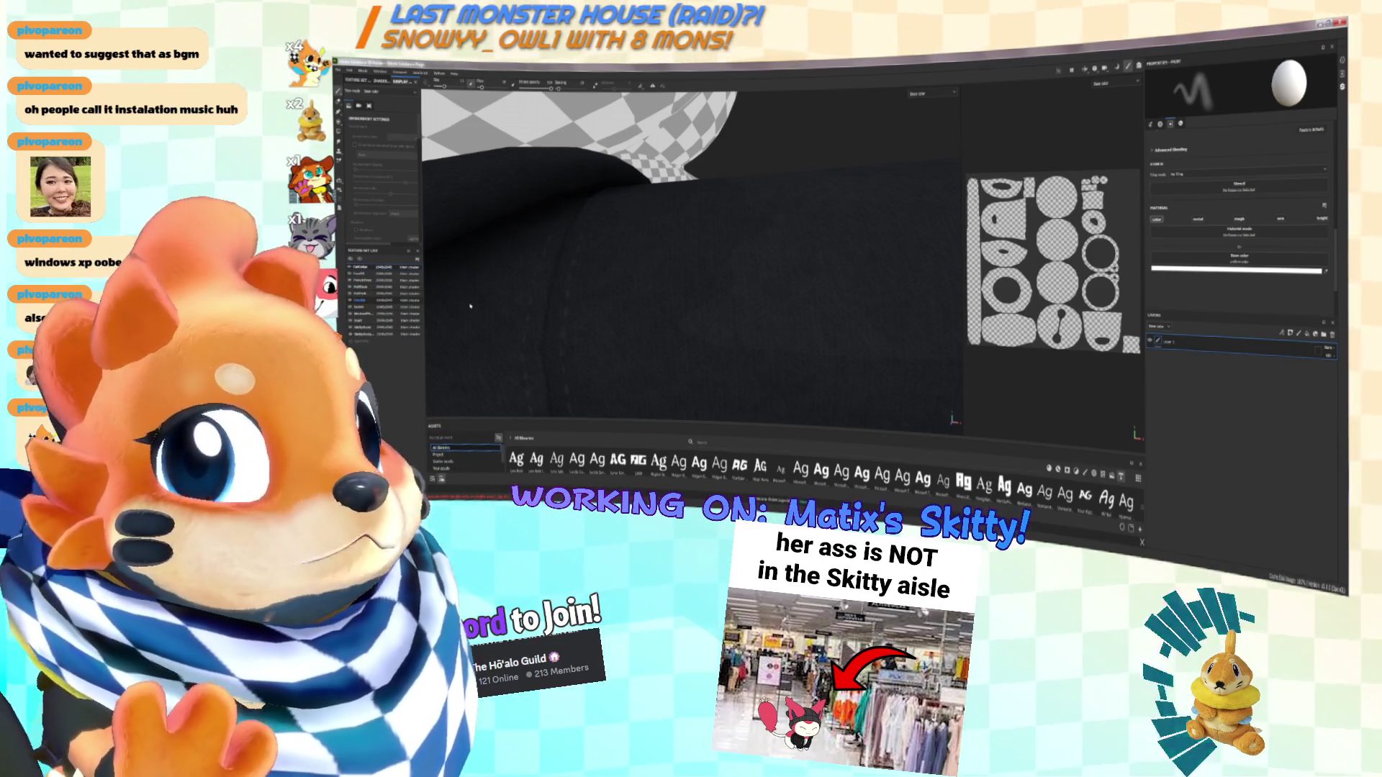
click(384, 300)
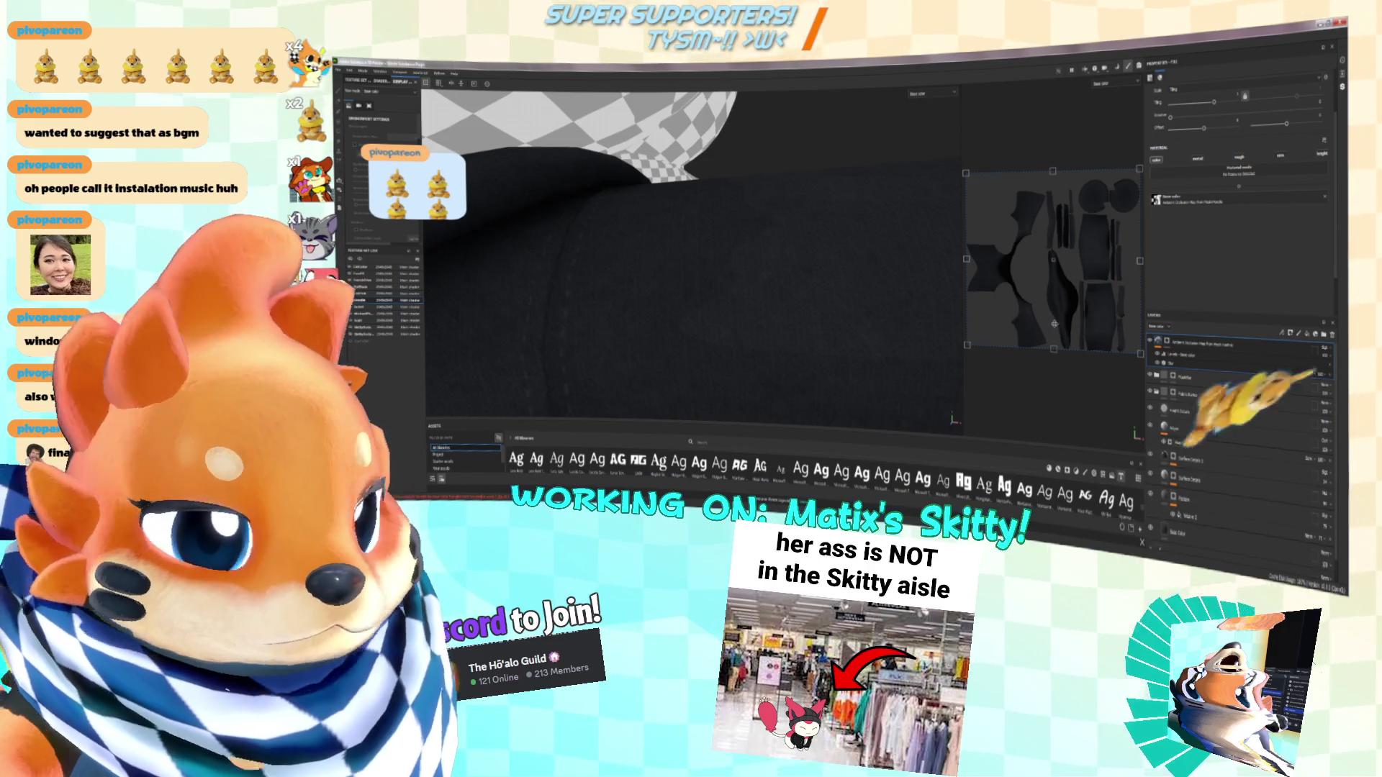
Add a filter to the Levels adjustment and move Levels above the fill layer
alt+drag(893, 269, 893, 285)
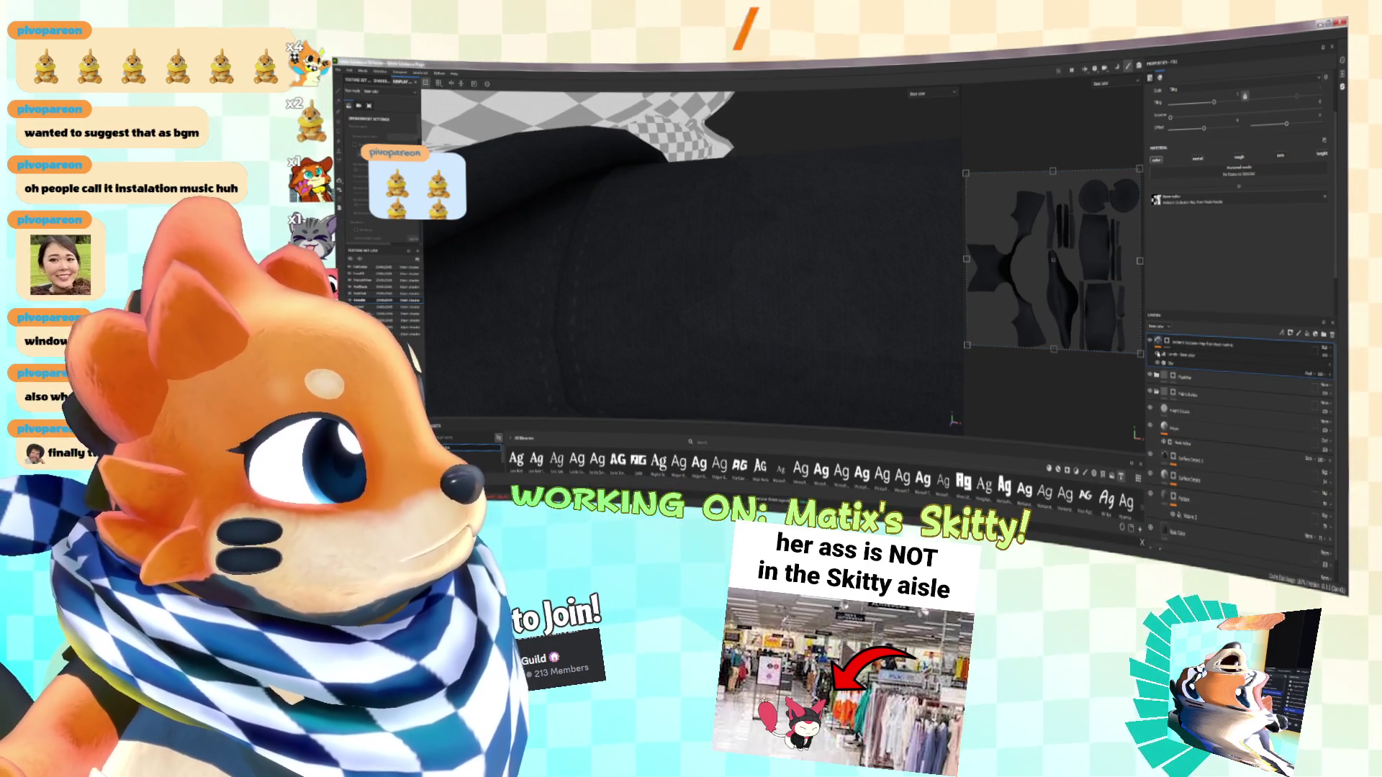
click(1195, 355)
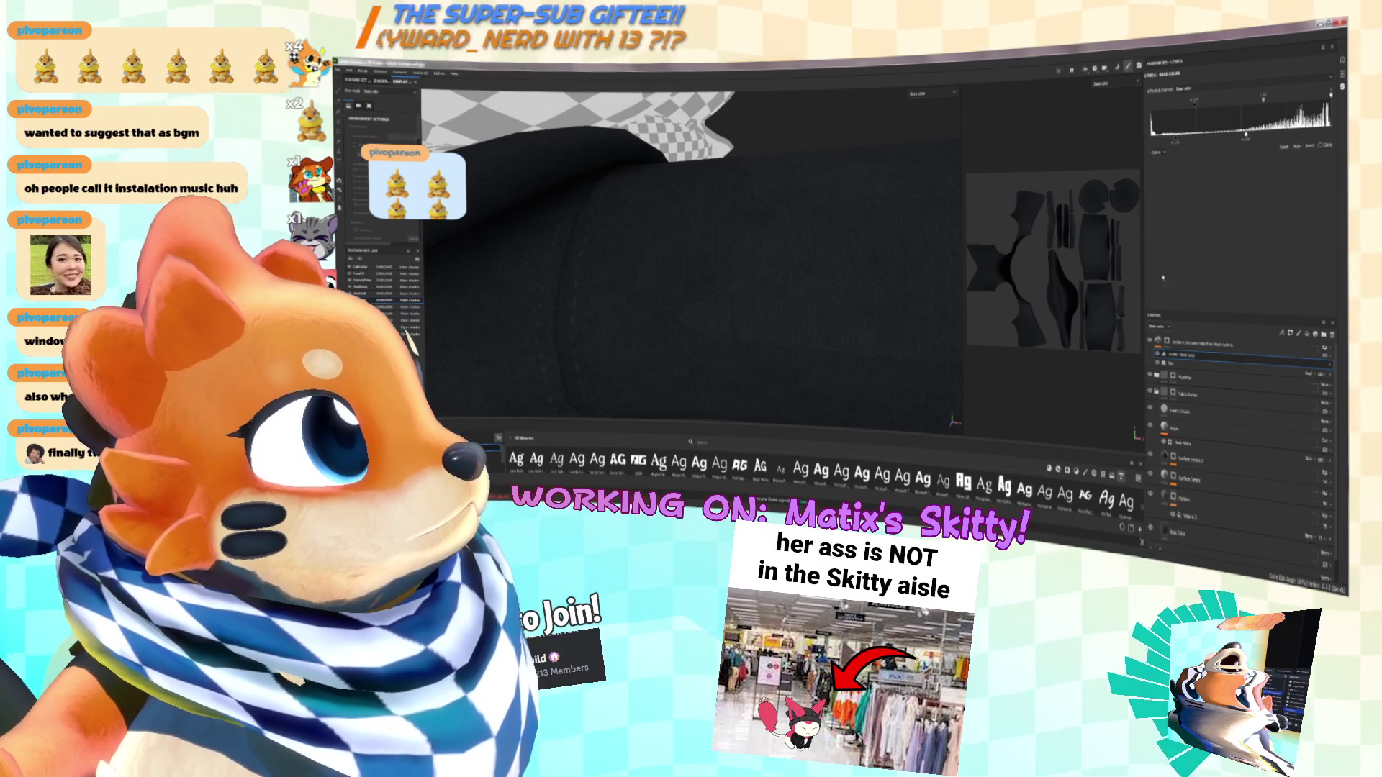
click(1290, 333)
alt+drag(859, 286, 702, 410)
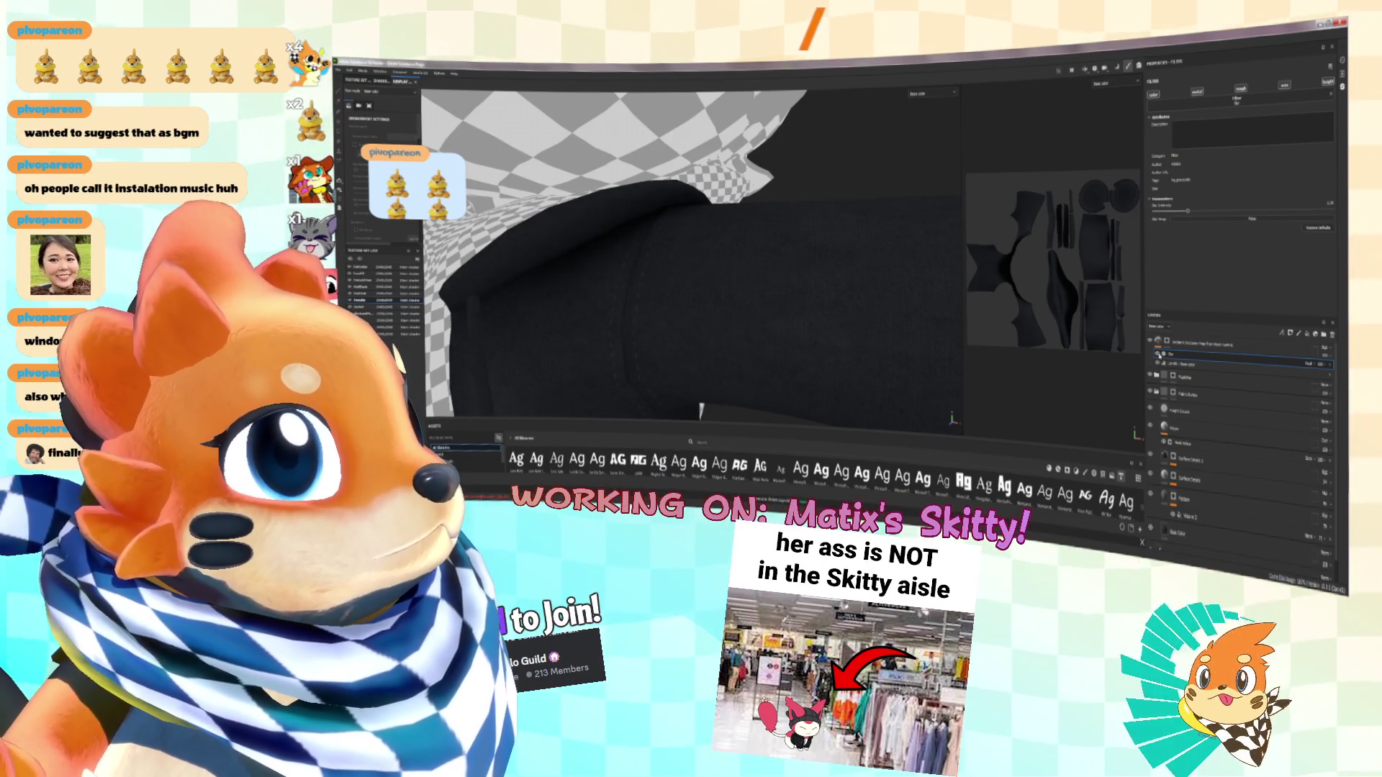
mouse_move(701, 410)
alt+mouse_down()
mouse_move(743, 302)
mouse_move(799, 334)
alt+mouse_up()
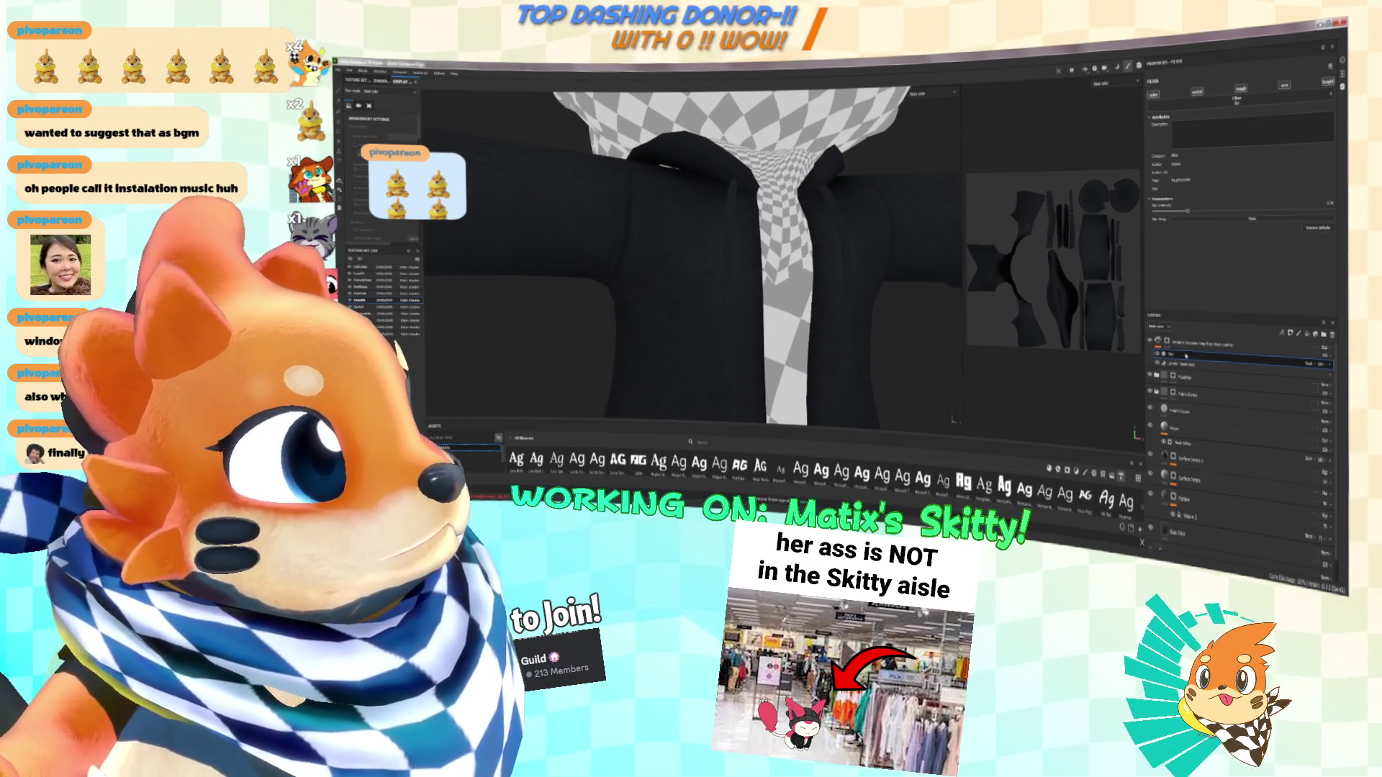
drag(1183, 363, 1184, 353)
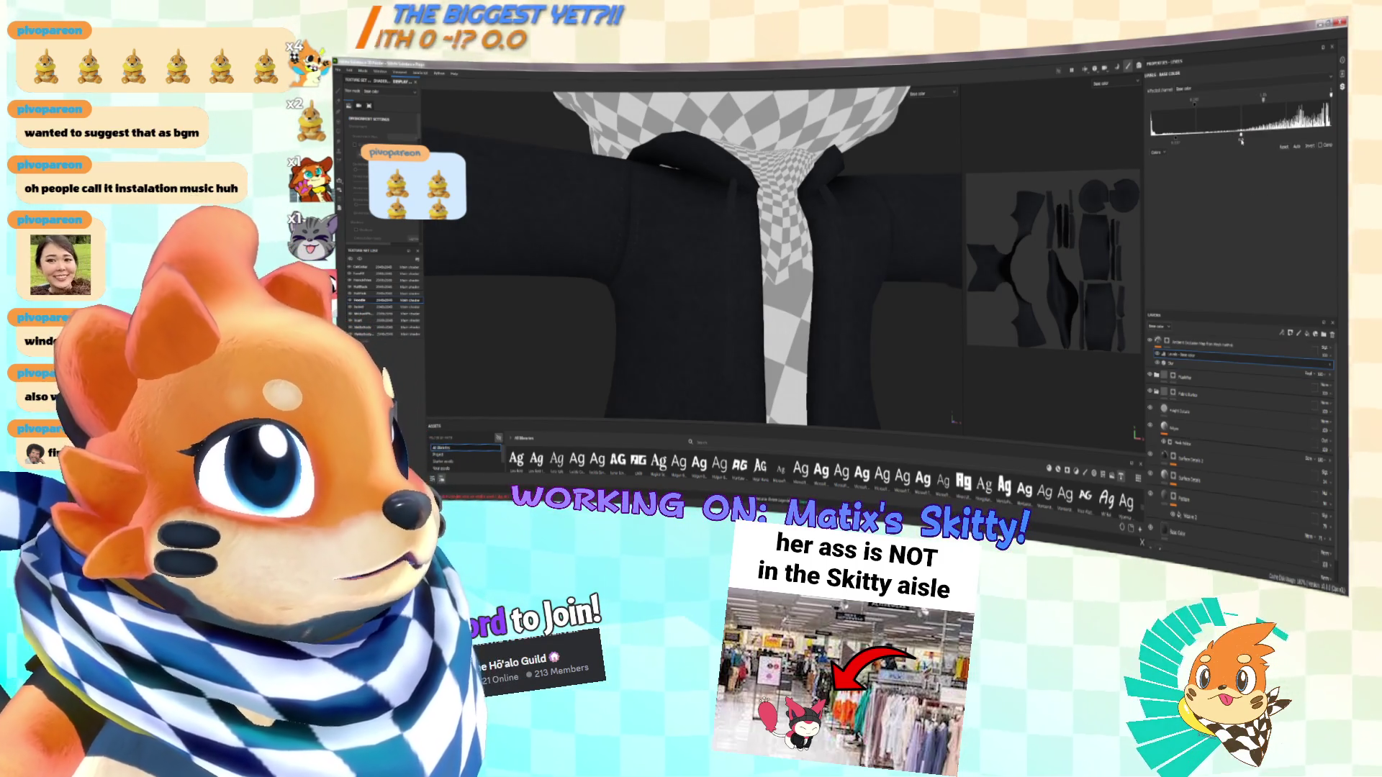
Switch the viewport channel to Material to preview the shaded knit fabric
alt+drag(928, 249, 835, 261)
alt+drag(832, 262, 811, 267)
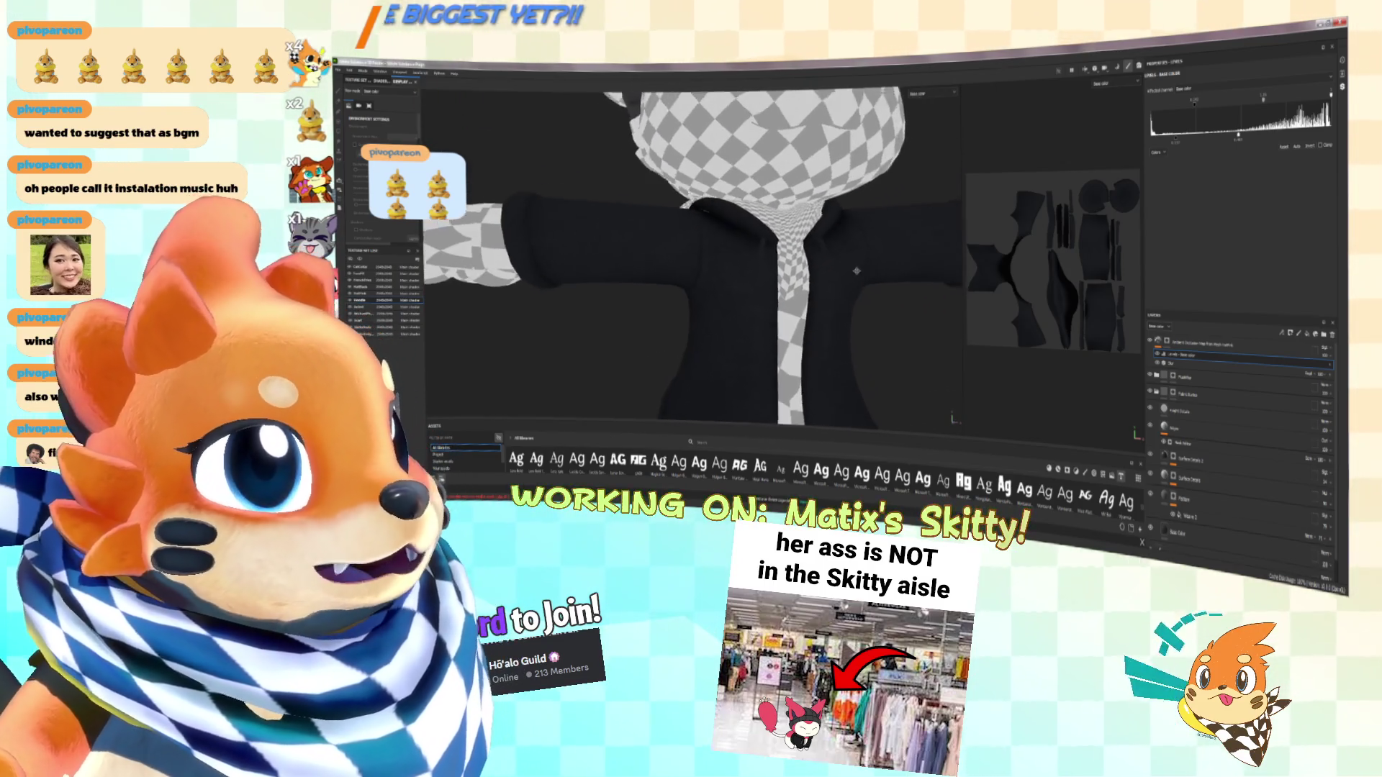
mouse_move(897, 266)
alt+mouse_down()
mouse_move(780, 241)
mouse_move(866, 248)
mouse_move(715, 251)
mouse_move(748, 233)
mouse_move(734, 243)
mouse_move(799, 245)
mouse_move(716, 222)
mouse_move(853, 213)
alt+mouse_up()
click(922, 93)
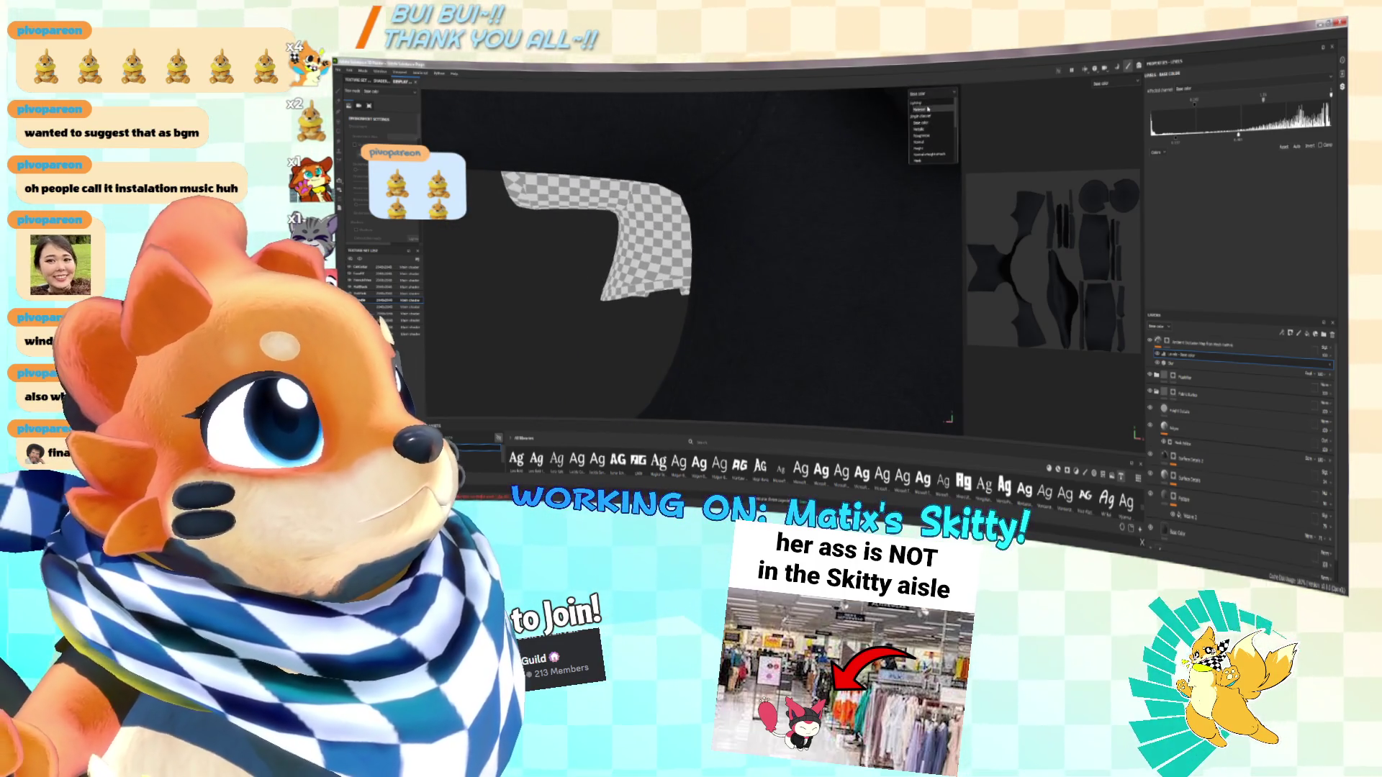
click(927, 109)
mouse_move(813, 284)
alt+mouse_down()
mouse_move(797, 288)
mouse_move(787, 213)
alt+mouse_up()
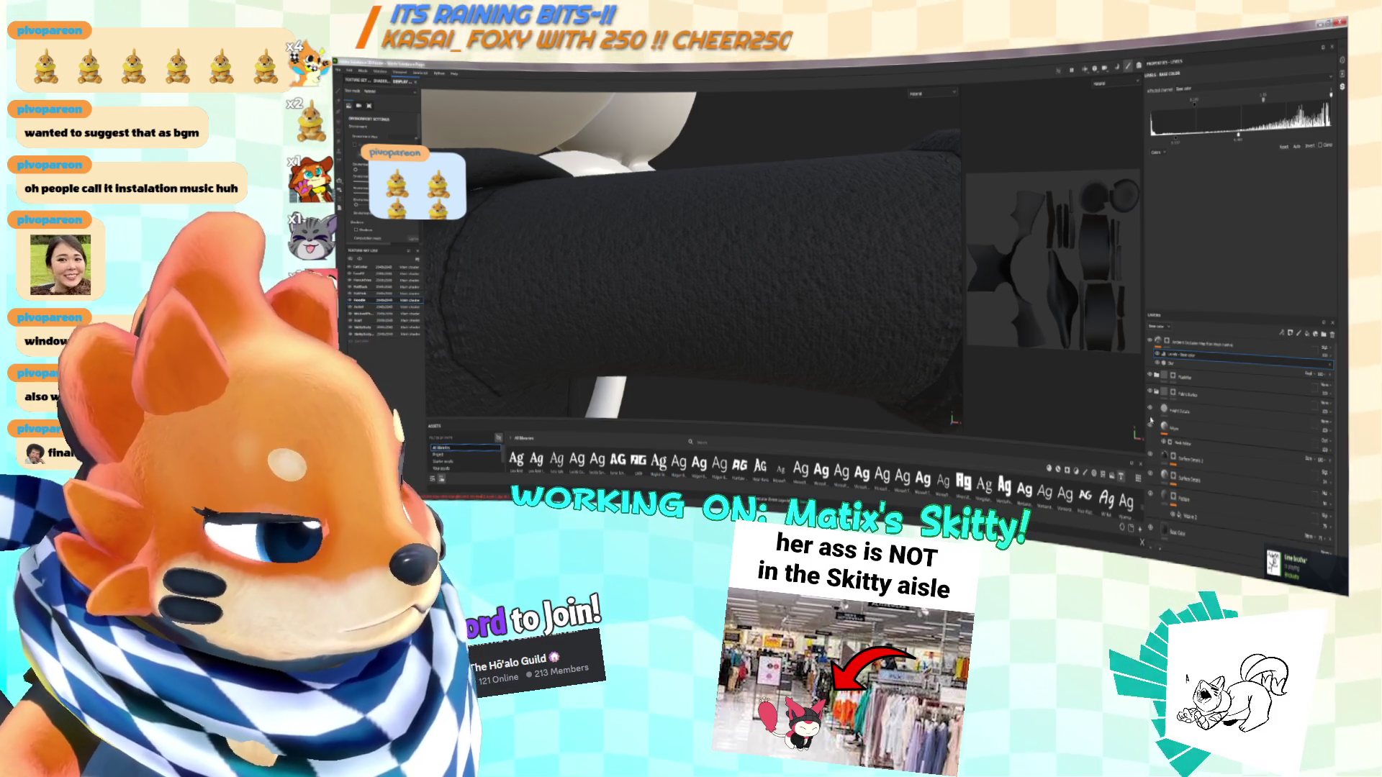
Open the fill layer's Surface Details 2 mask settings and change the Layers channel
click(1169, 410)
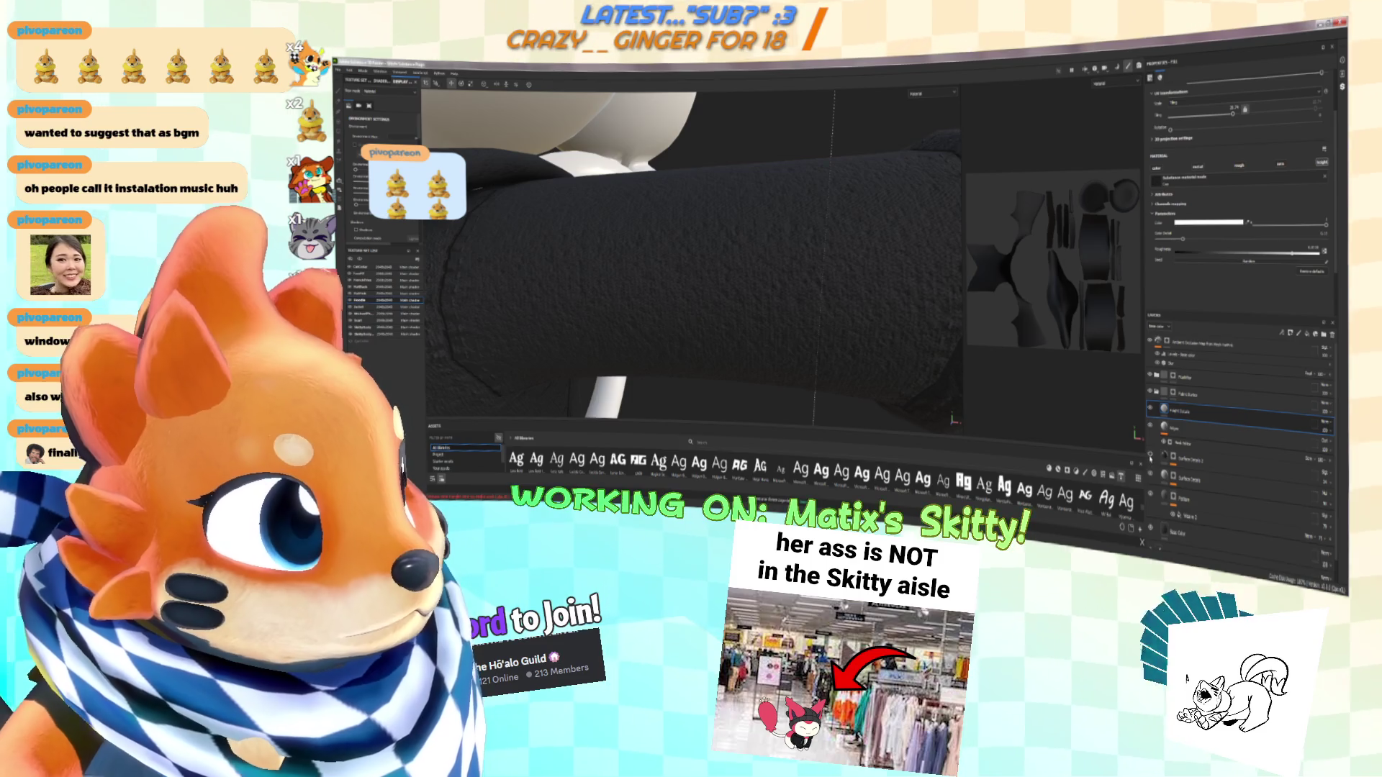
click(1161, 458)
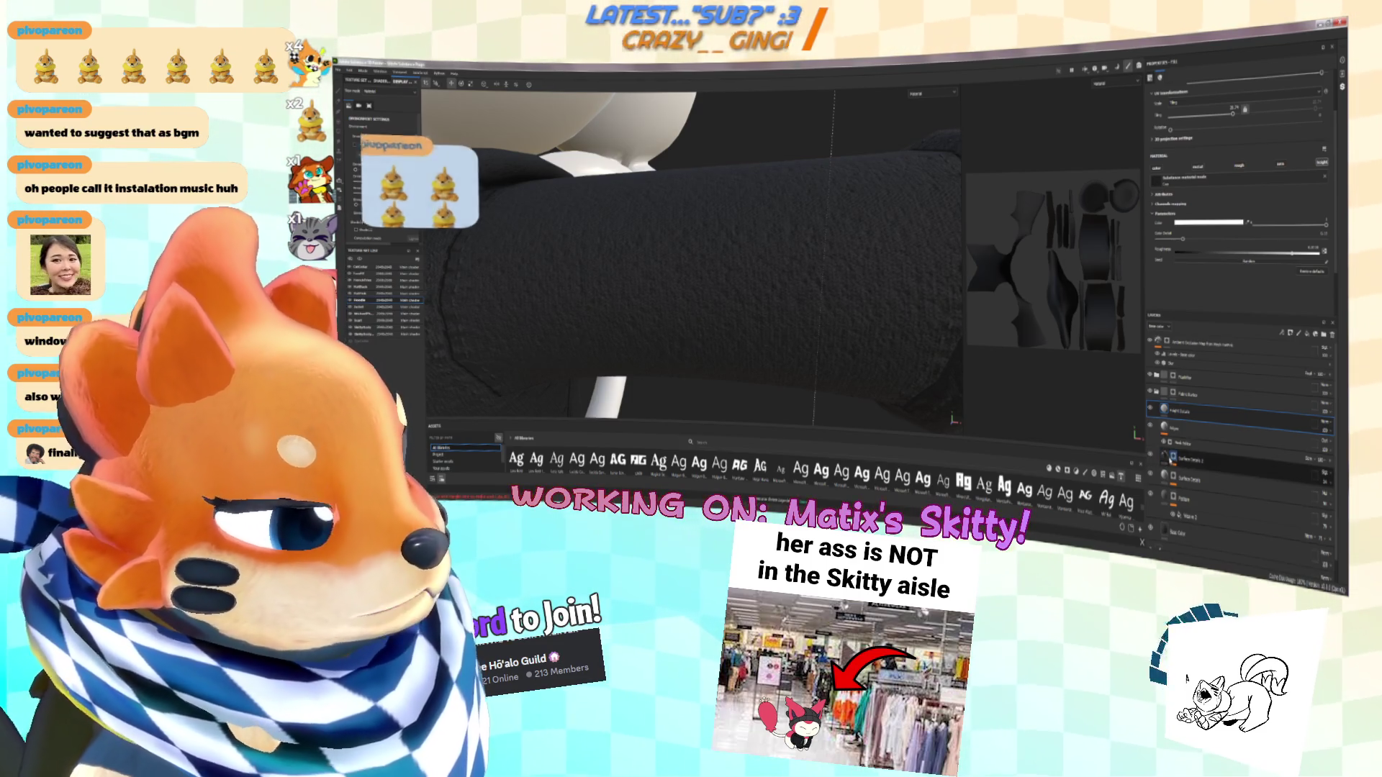
click(1220, 476)
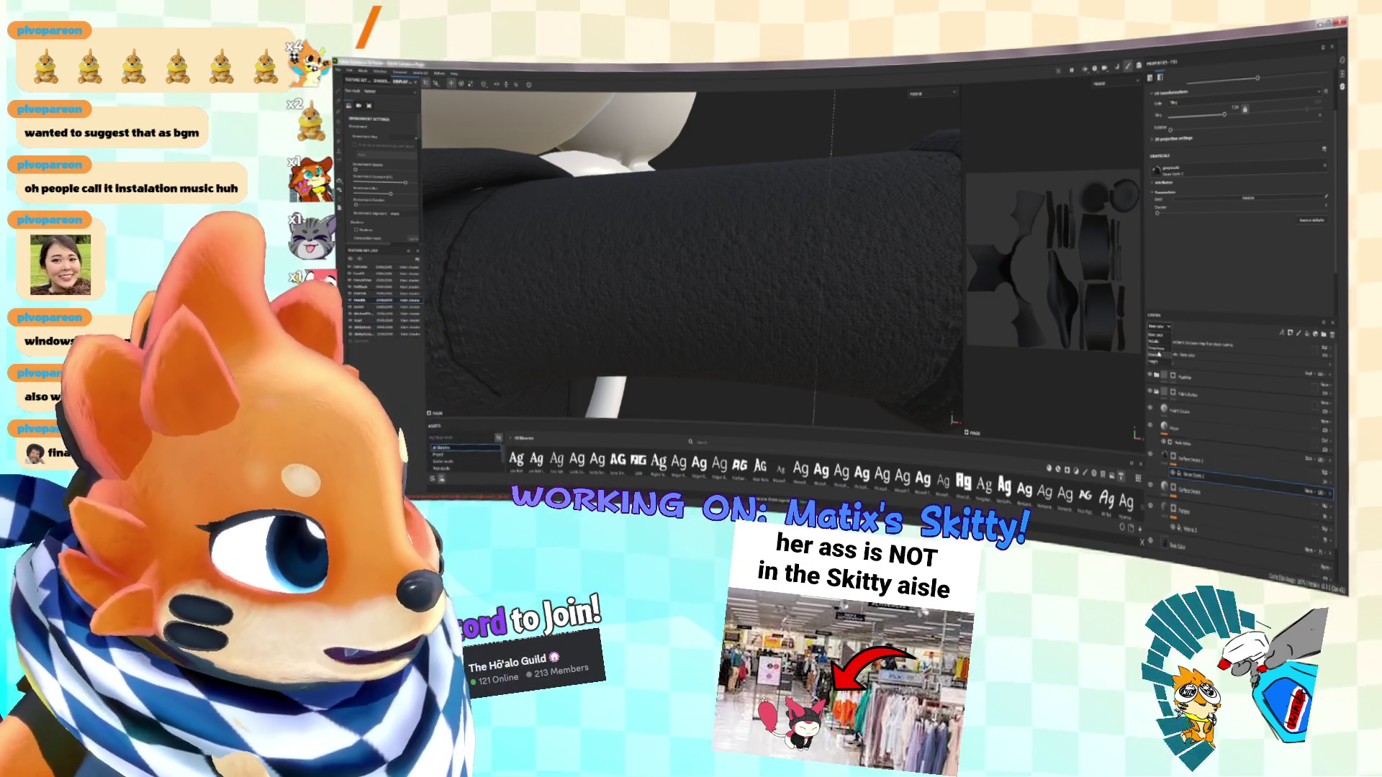
click(1156, 362)
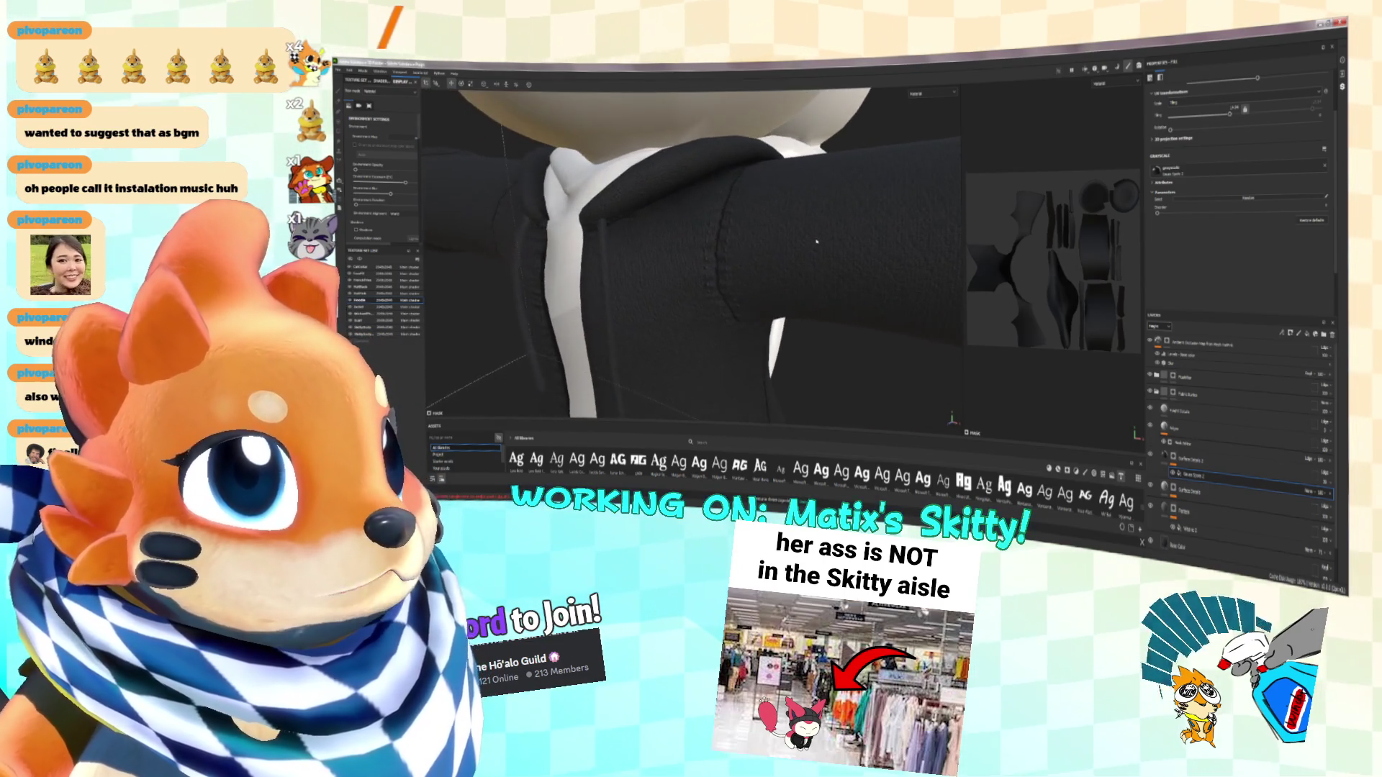
Toggle the viewport between Base color and Material, ending on Base color
click(928, 94)
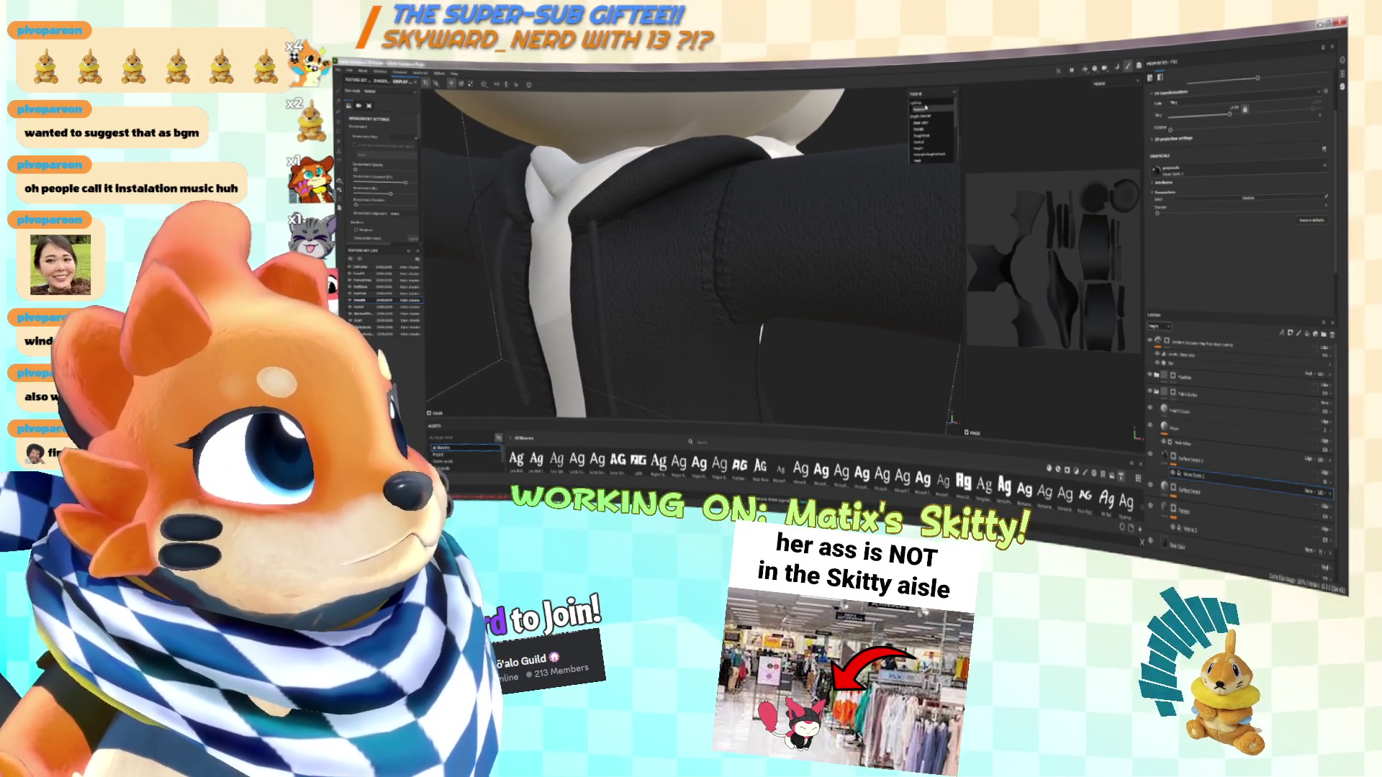
click(929, 126)
click(930, 94)
click(930, 109)
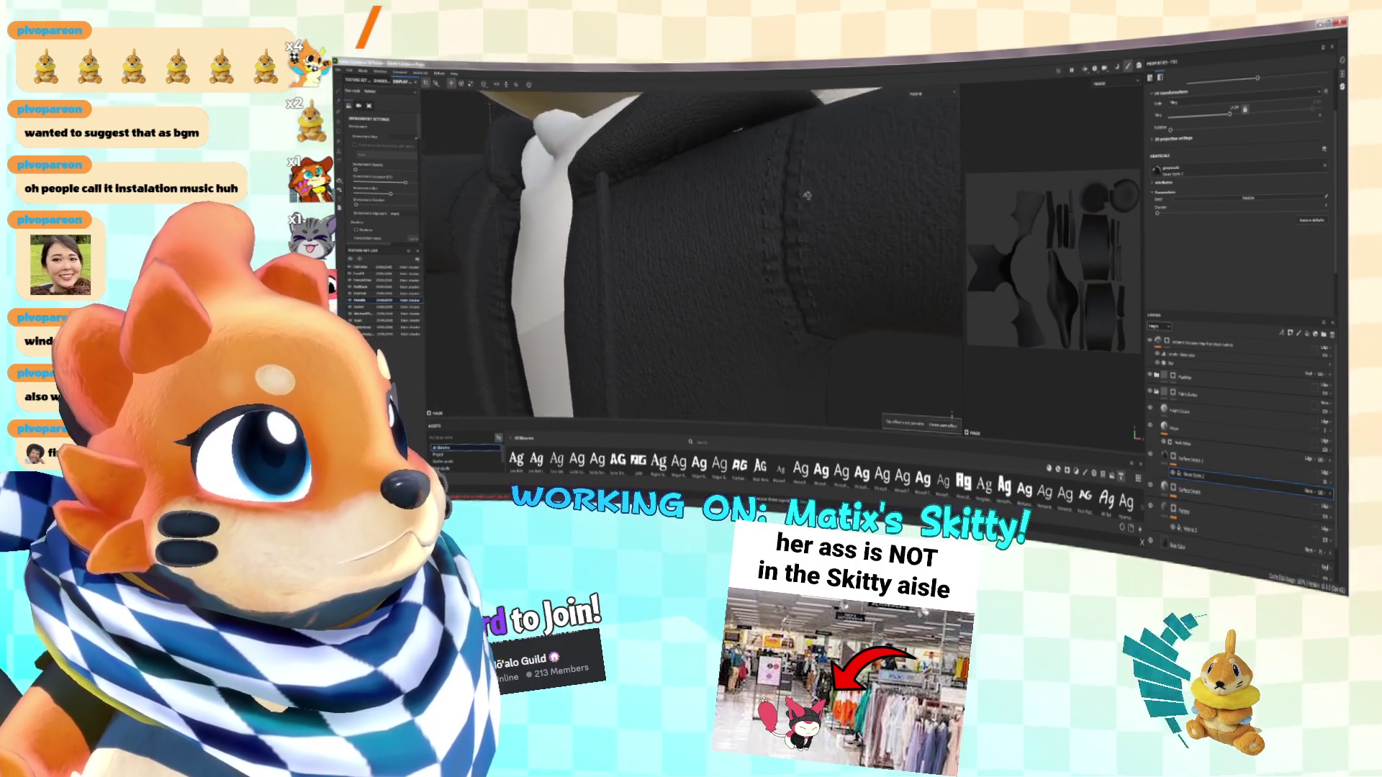
click(928, 94)
click(928, 126)
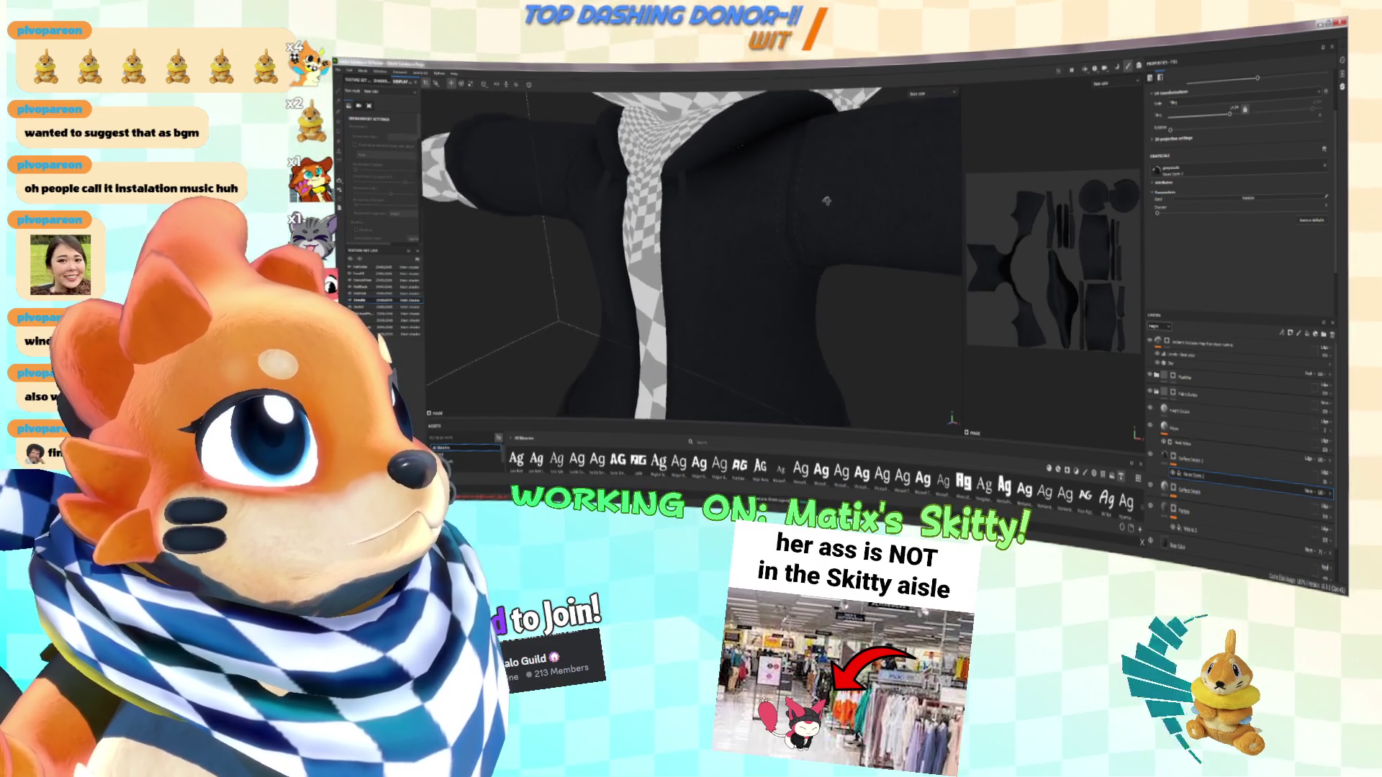
mouse_move(855, 179)
alt+mouse_down()
mouse_move(868, 220)
mouse_move(892, 190)
mouse_move(839, 202)
mouse_move(857, 189)
mouse_move(878, 198)
mouse_move(851, 190)
mouse_move(818, 214)
mouse_move(753, 190)
mouse_move(846, 209)
mouse_move(737, 252)
mouse_move(703, 244)
mouse_move(786, 267)
mouse_move(709, 245)
alt+mouse_up()
scroll(1224, 432, up, 5)
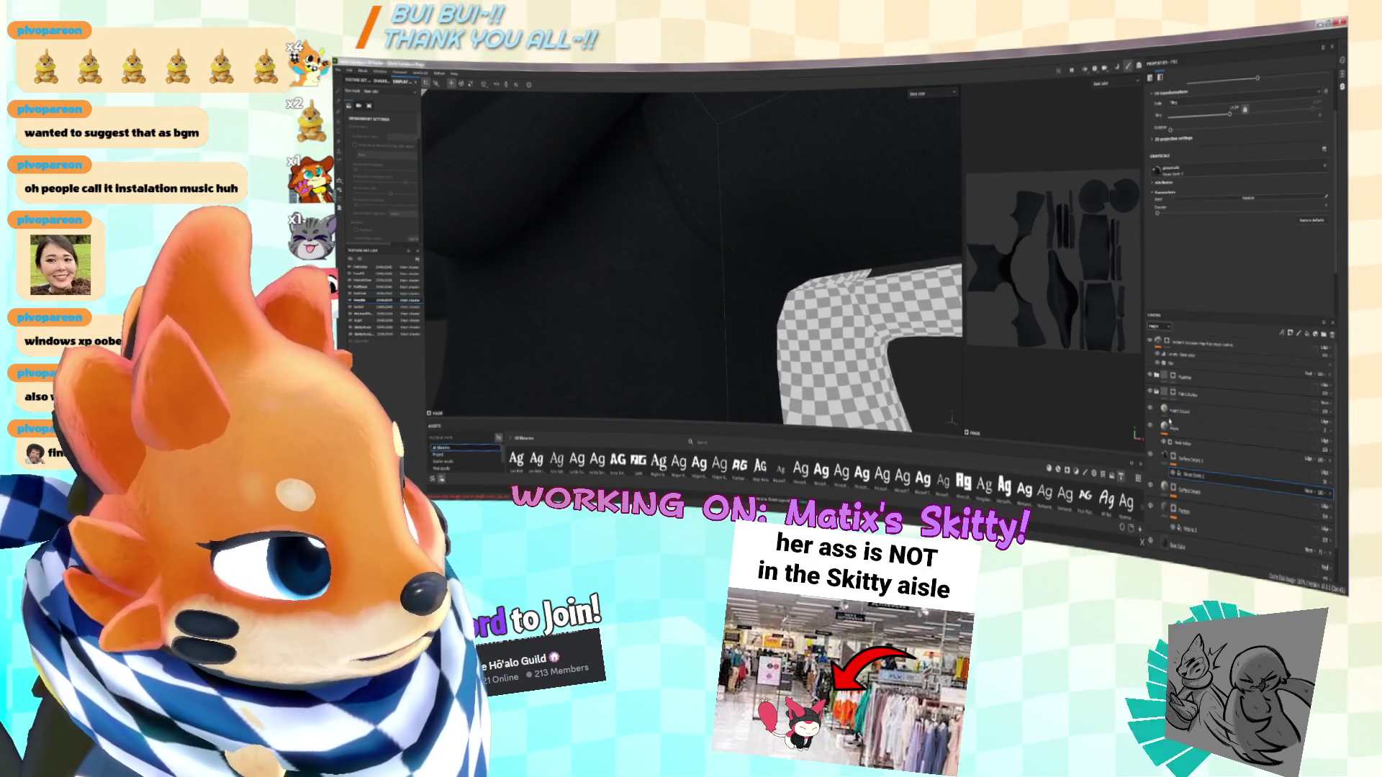
Select the fill layer and drag it higher in the hoodie's layer stack
click(1183, 416)
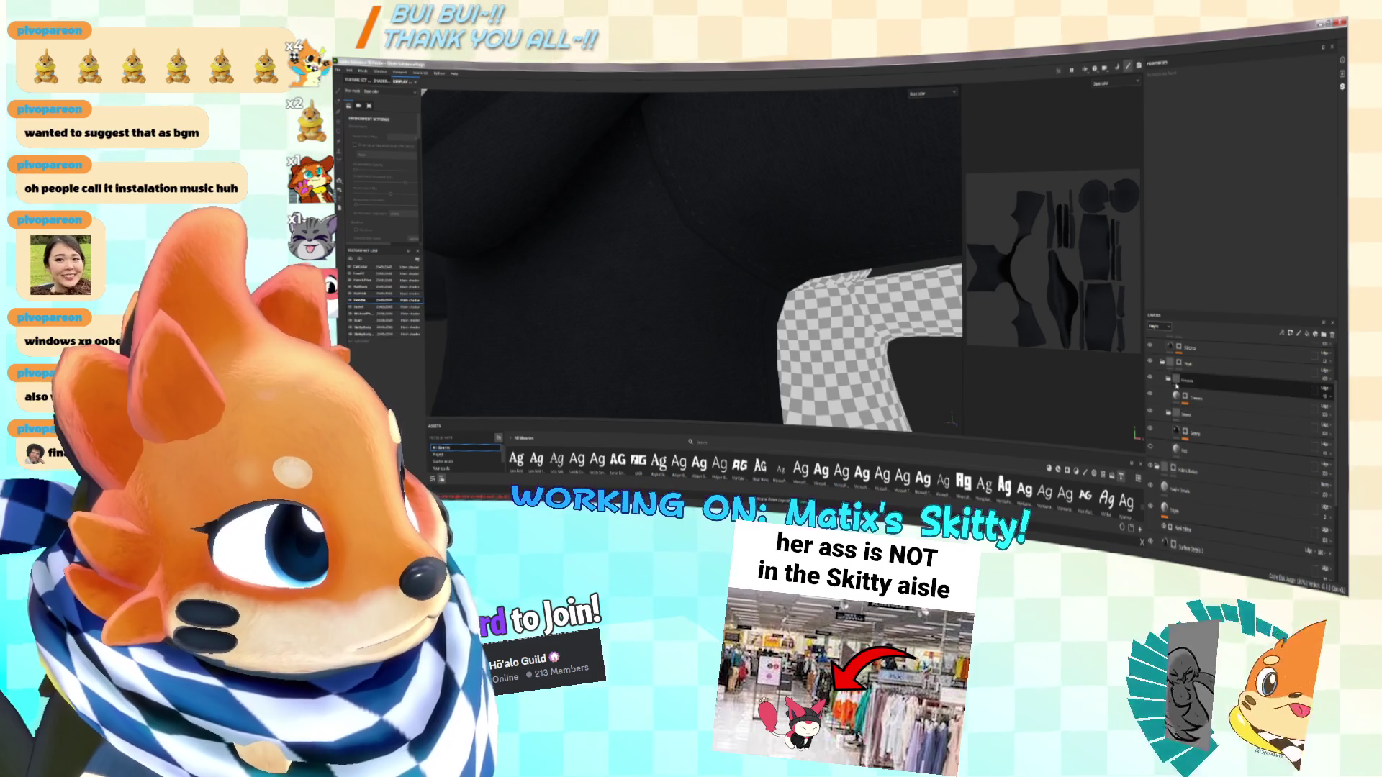
click(1186, 432)
mouse_move(1184, 446)
mouse_down()
mouse_move(1177, 361)
mouse_move(1172, 371)
mouse_up()
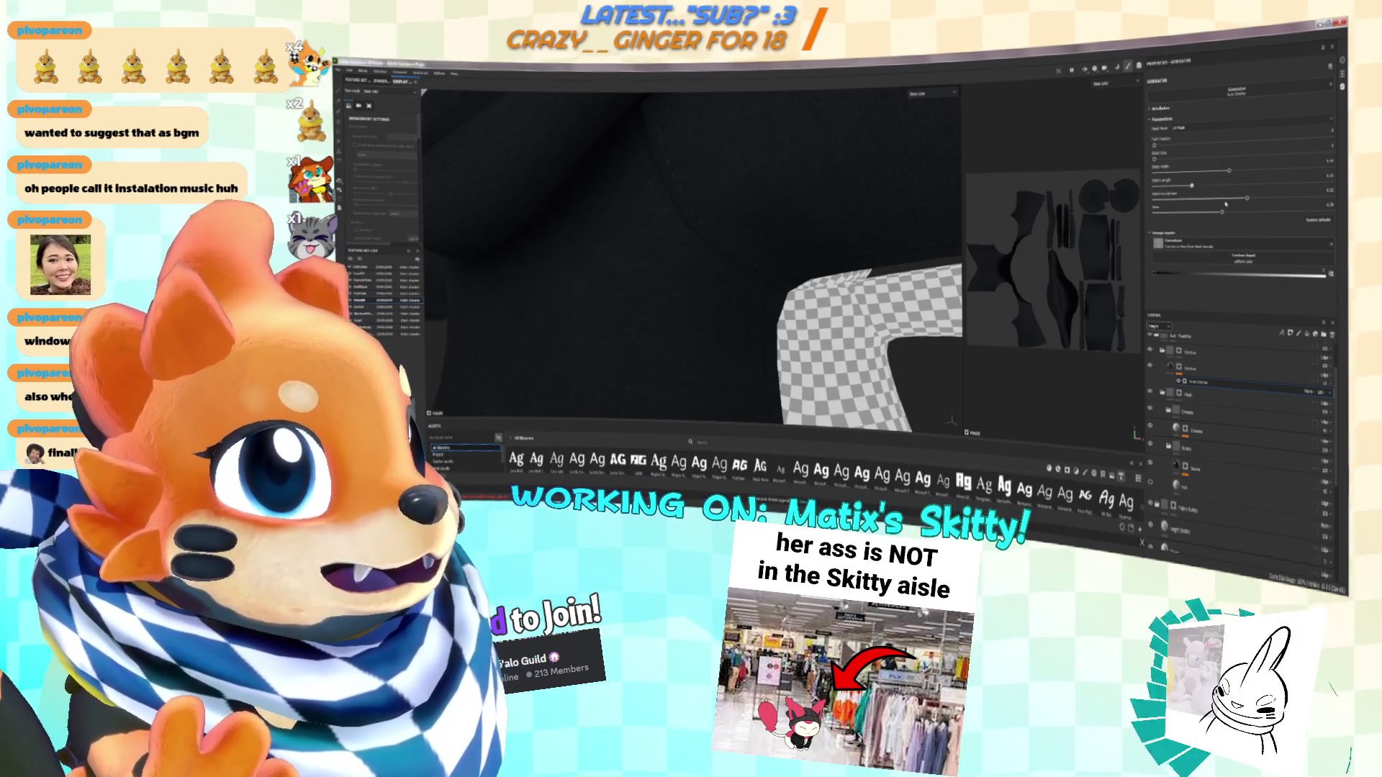
mouse_move(705, 216)
alt+mouse_down()
mouse_move(746, 203)
mouse_move(789, 234)
mouse_move(837, 236)
mouse_move(856, 214)
mouse_move(822, 283)
mouse_move(828, 217)
mouse_move(867, 216)
mouse_move(910, 268)
alt+mouse_up()
Add a new effect beneath the selected hoodie layer via the add-effect dropdown
click(1179, 373)
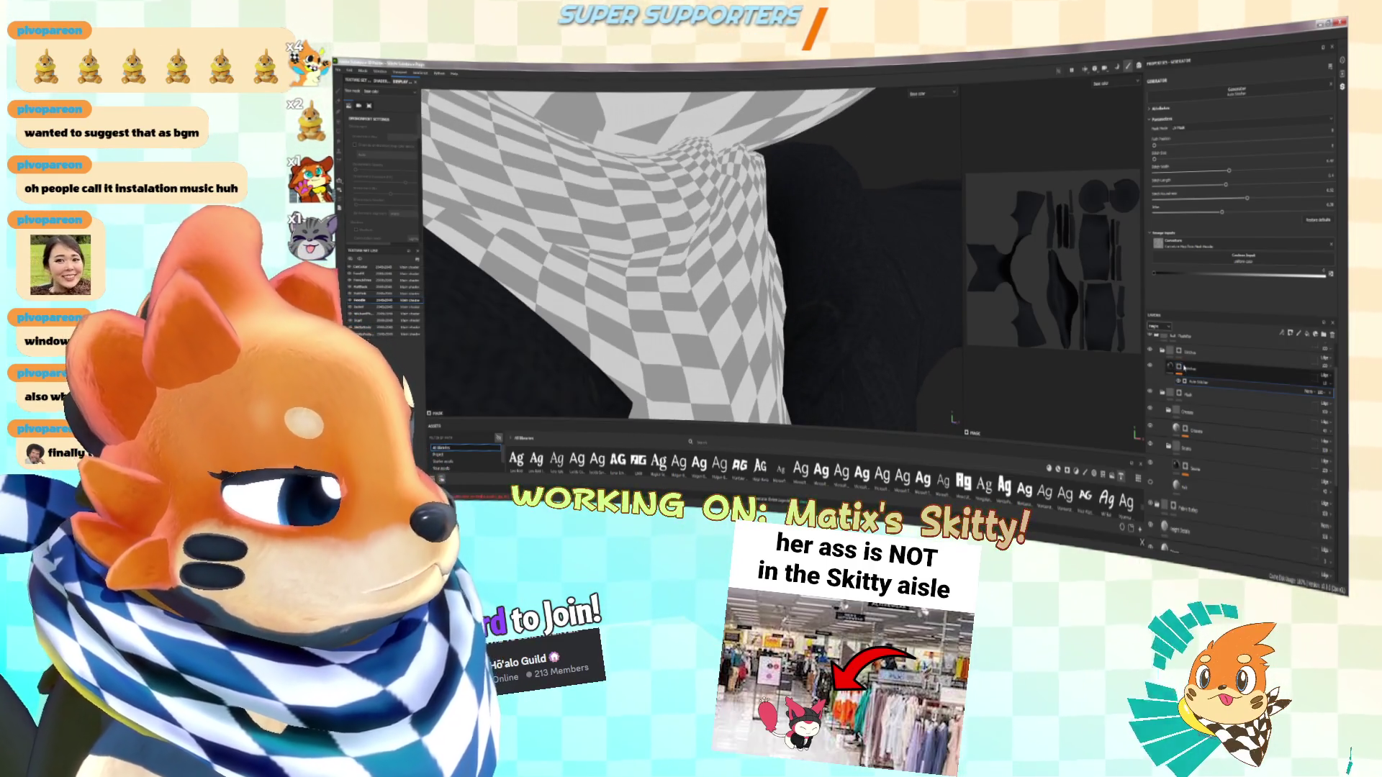
right_click(1184, 368)
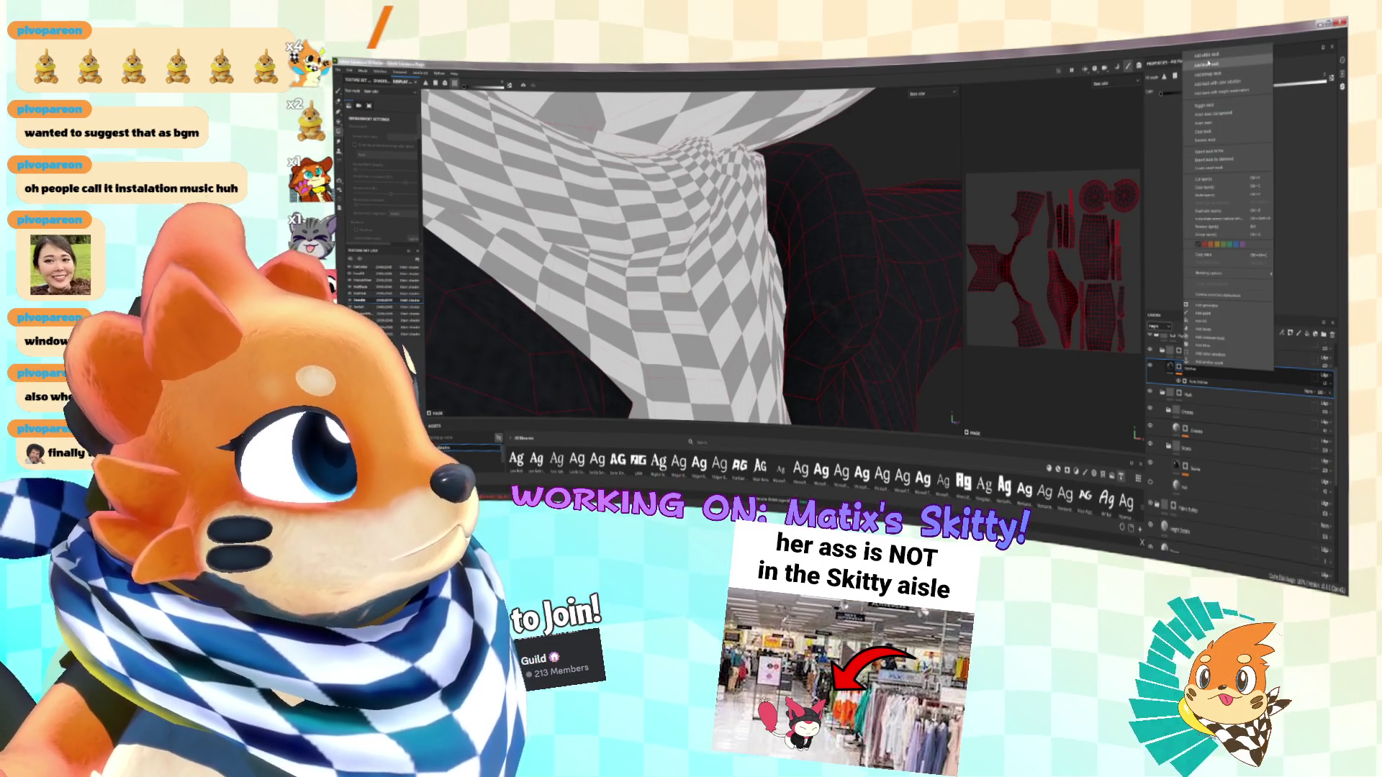
click(1217, 193)
click(1281, 333)
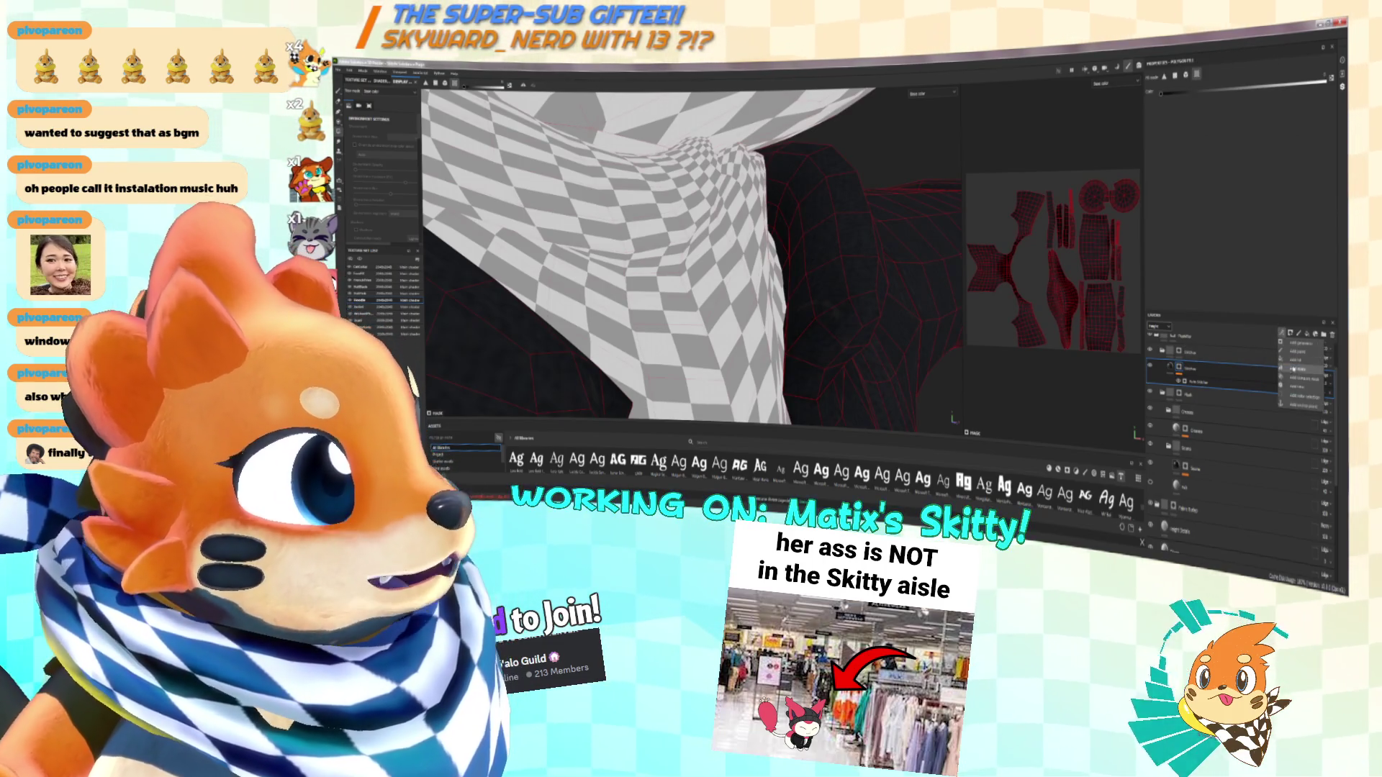
click(1301, 357)
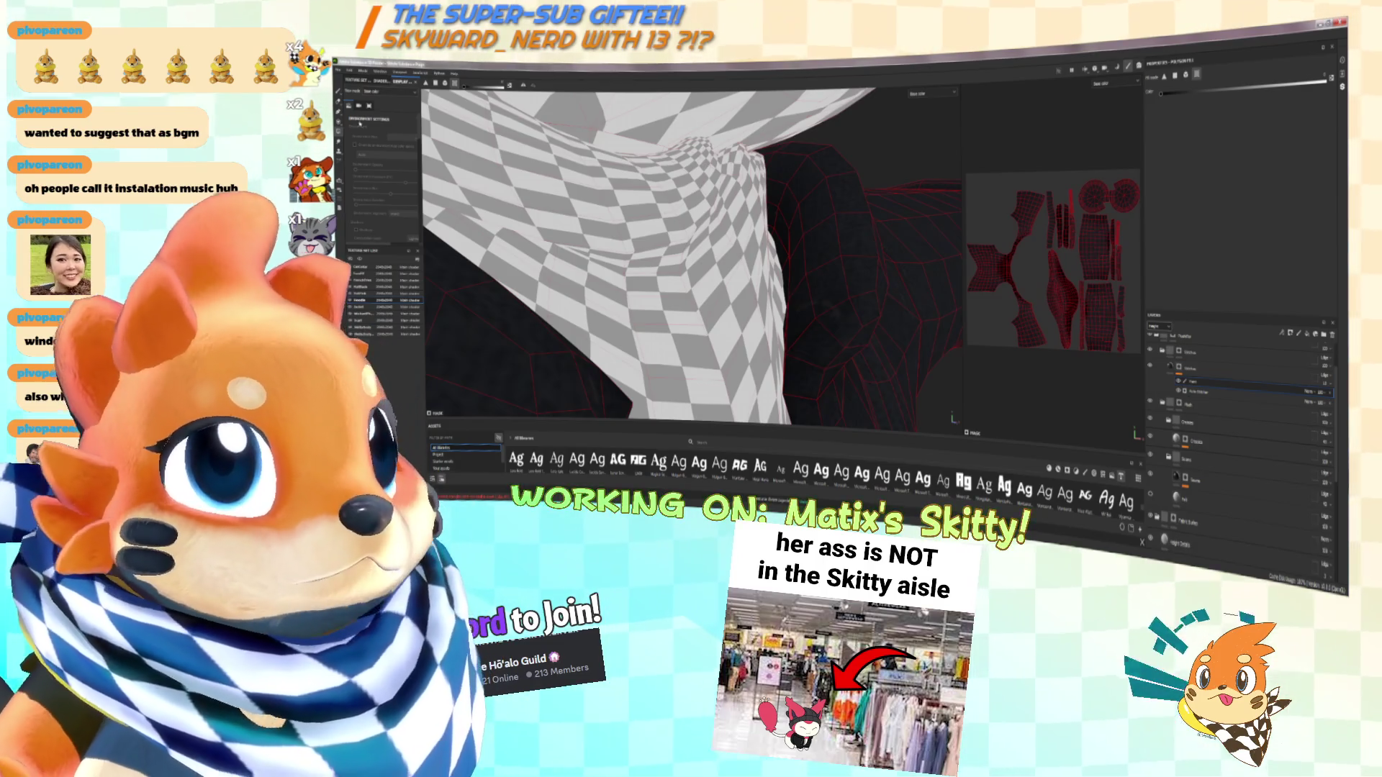
Orbit around the whole model, then return to the Paint tool
mouse_move(839, 290)
alt+mouse_down()
mouse_move(754, 256)
mouse_move(768, 271)
alt+mouse_up()
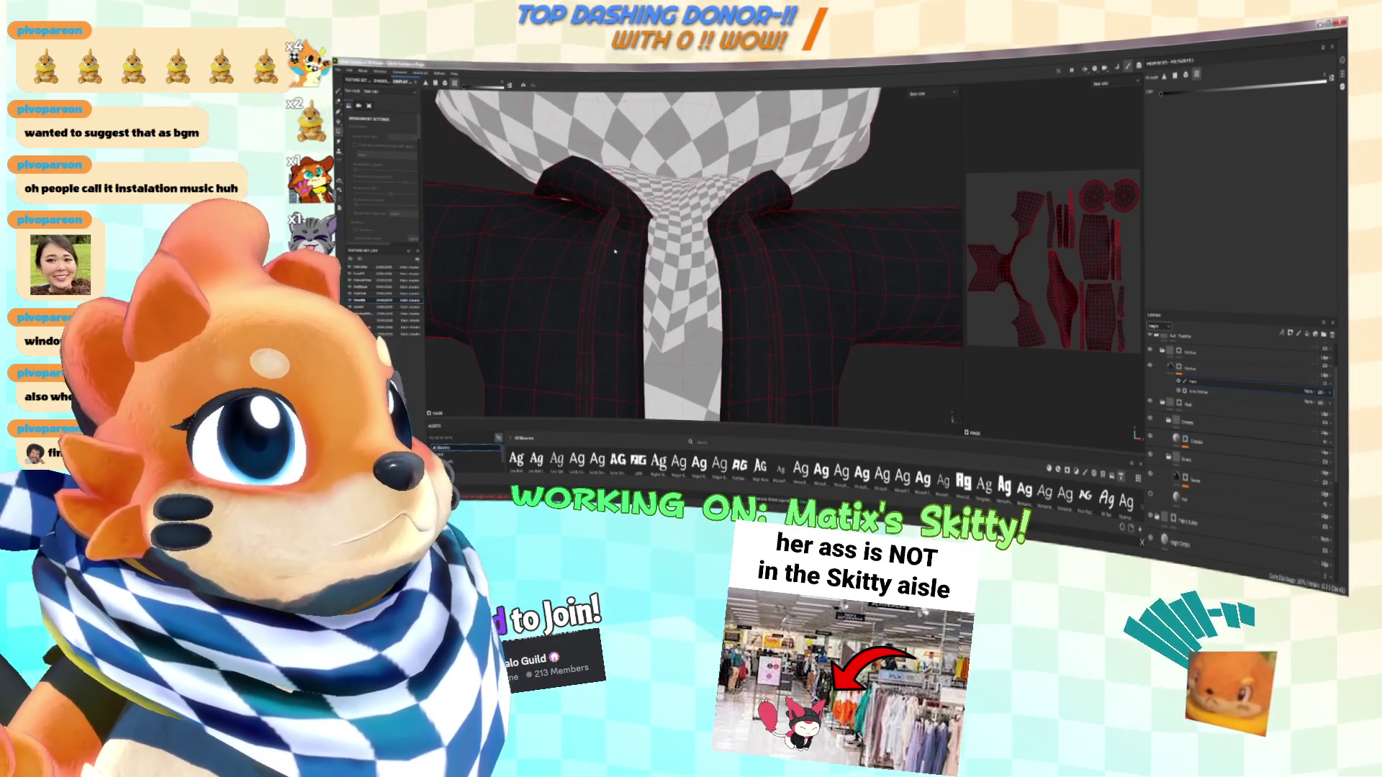
mouse_move(633, 263)
alt+mouse_down()
mouse_move(792, 270)
mouse_move(742, 260)
mouse_move(775, 269)
mouse_move(763, 285)
mouse_move(780, 280)
mouse_move(720, 288)
alt+mouse_up()
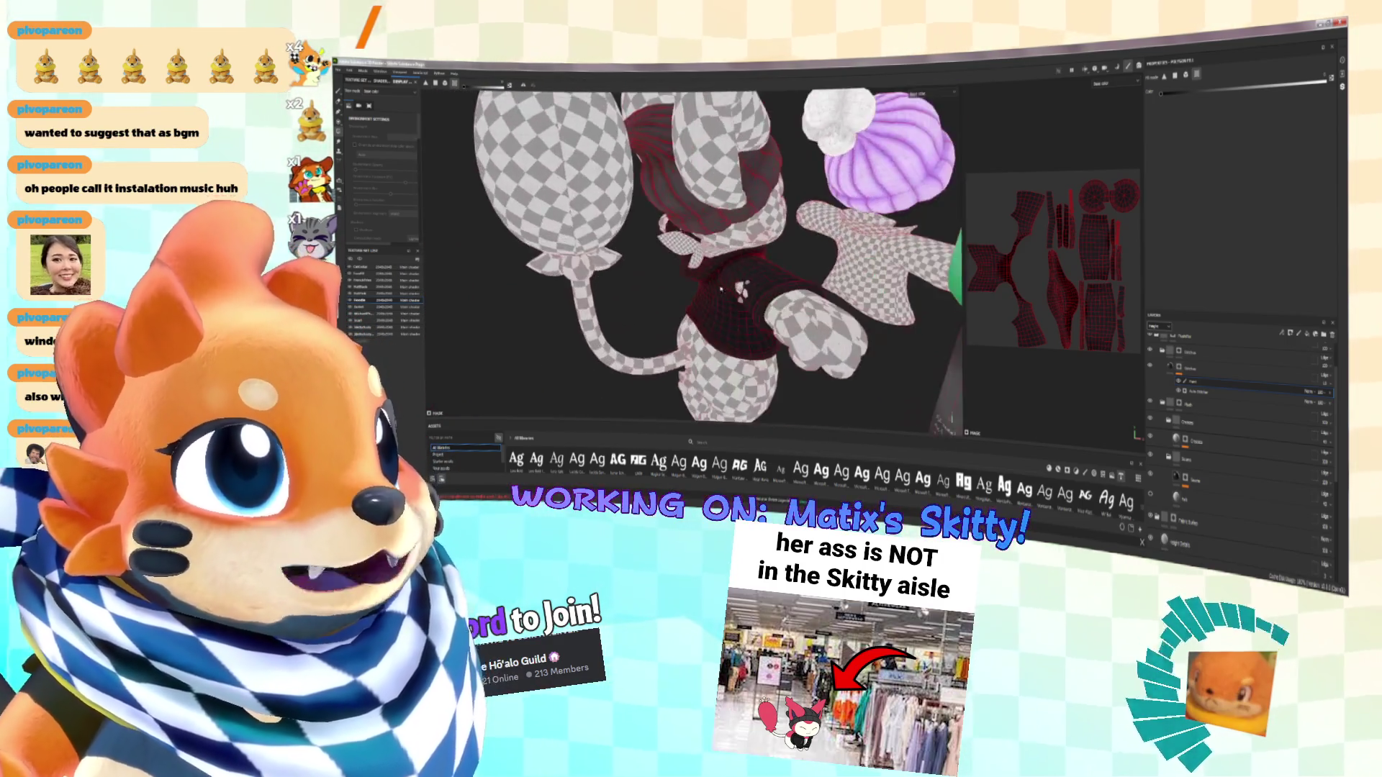
scroll(741, 278, up, 5)
scroll(790, 248, down, 2)
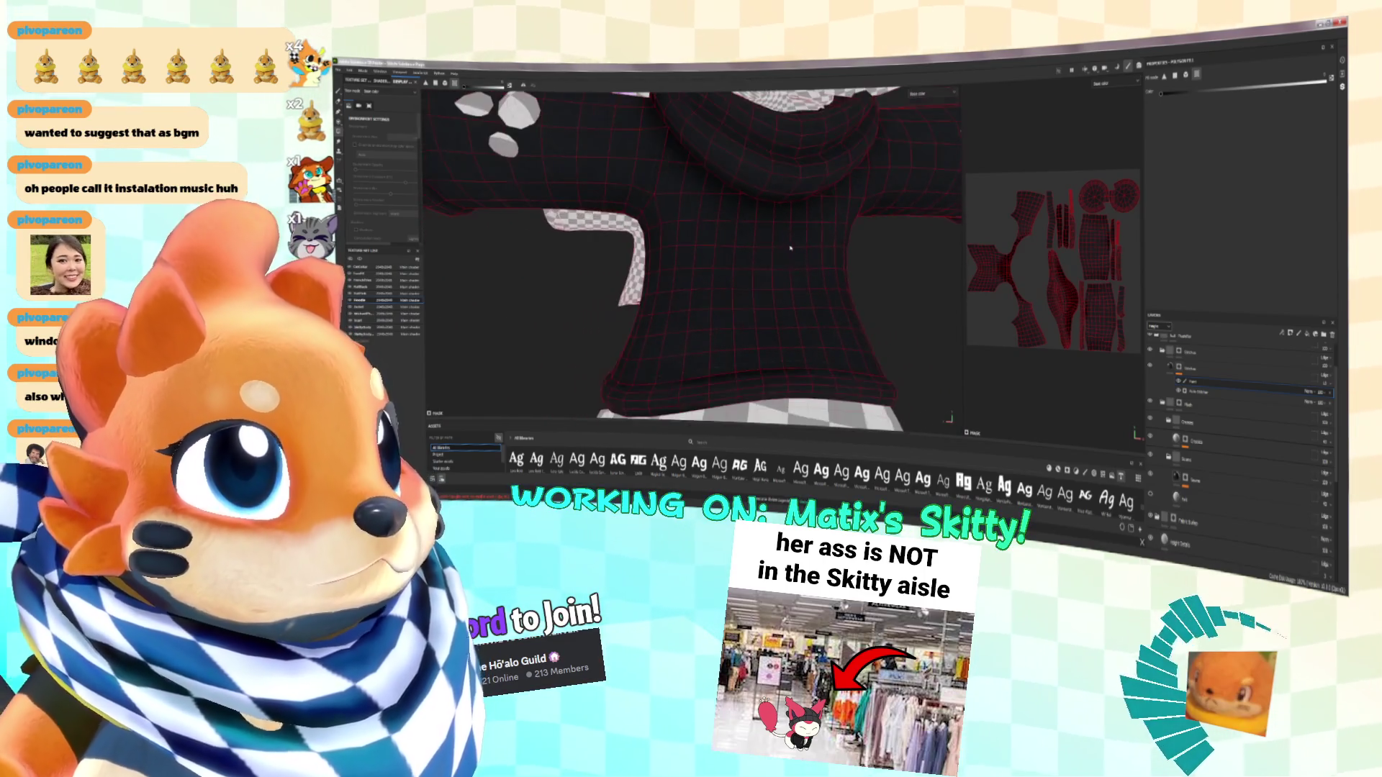
alt+drag(791, 248, 795, 245)
mouse_move(800, 305)
alt+mouse_down()
mouse_move(782, 285)
mouse_move(860, 272)
mouse_move(763, 281)
alt+mouse_up()
key(1)
scroll(763, 281, up, 3)
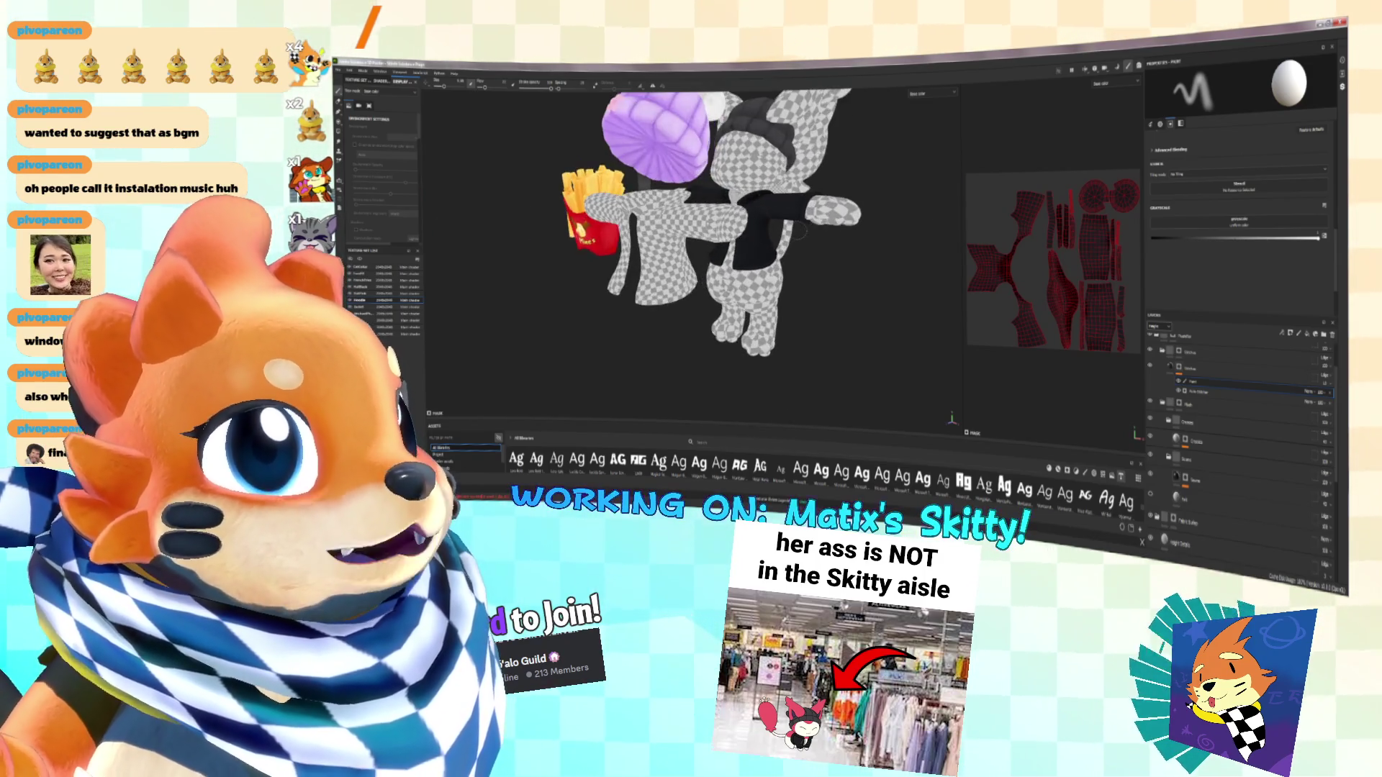
Collapse the layer folders, select the hoodie texture set, and paste the copied layers
scroll(1238, 432, down, 3)
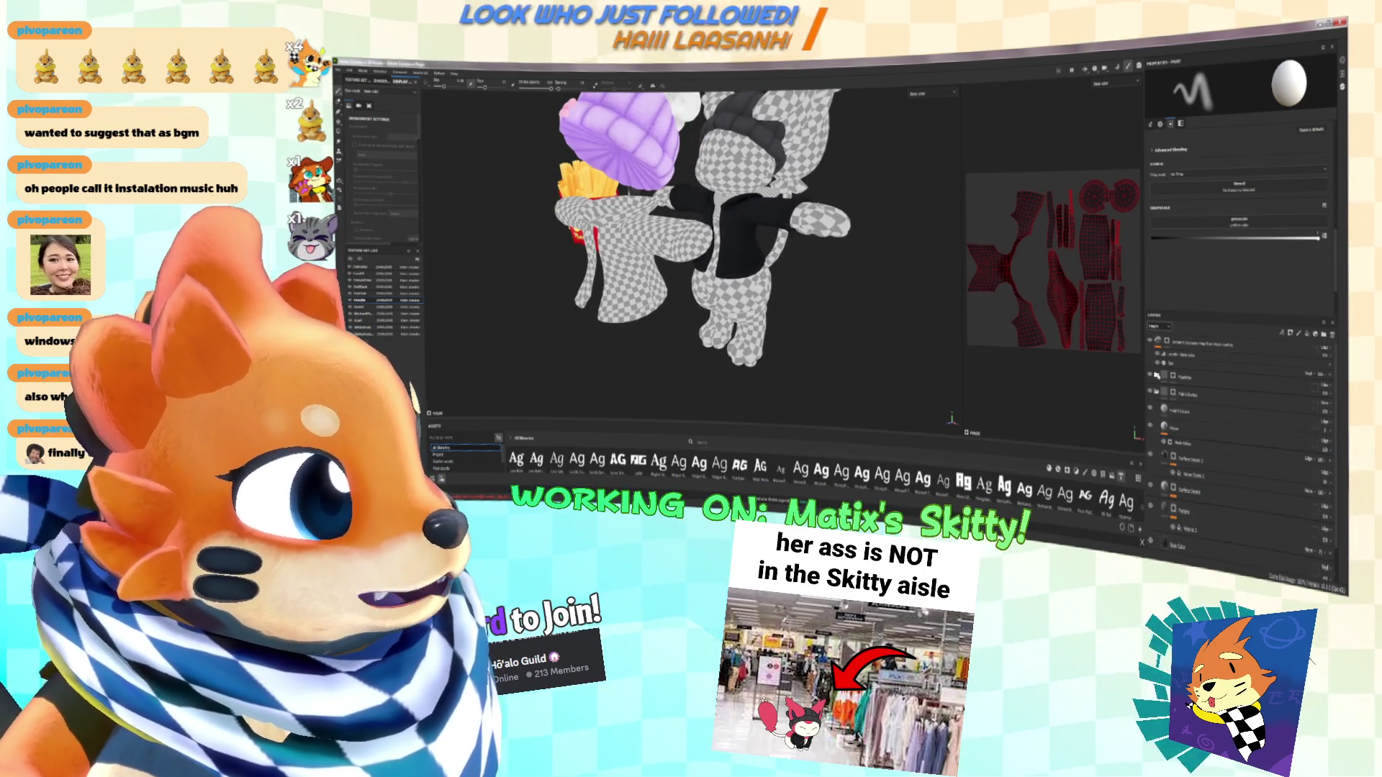
click(1156, 395)
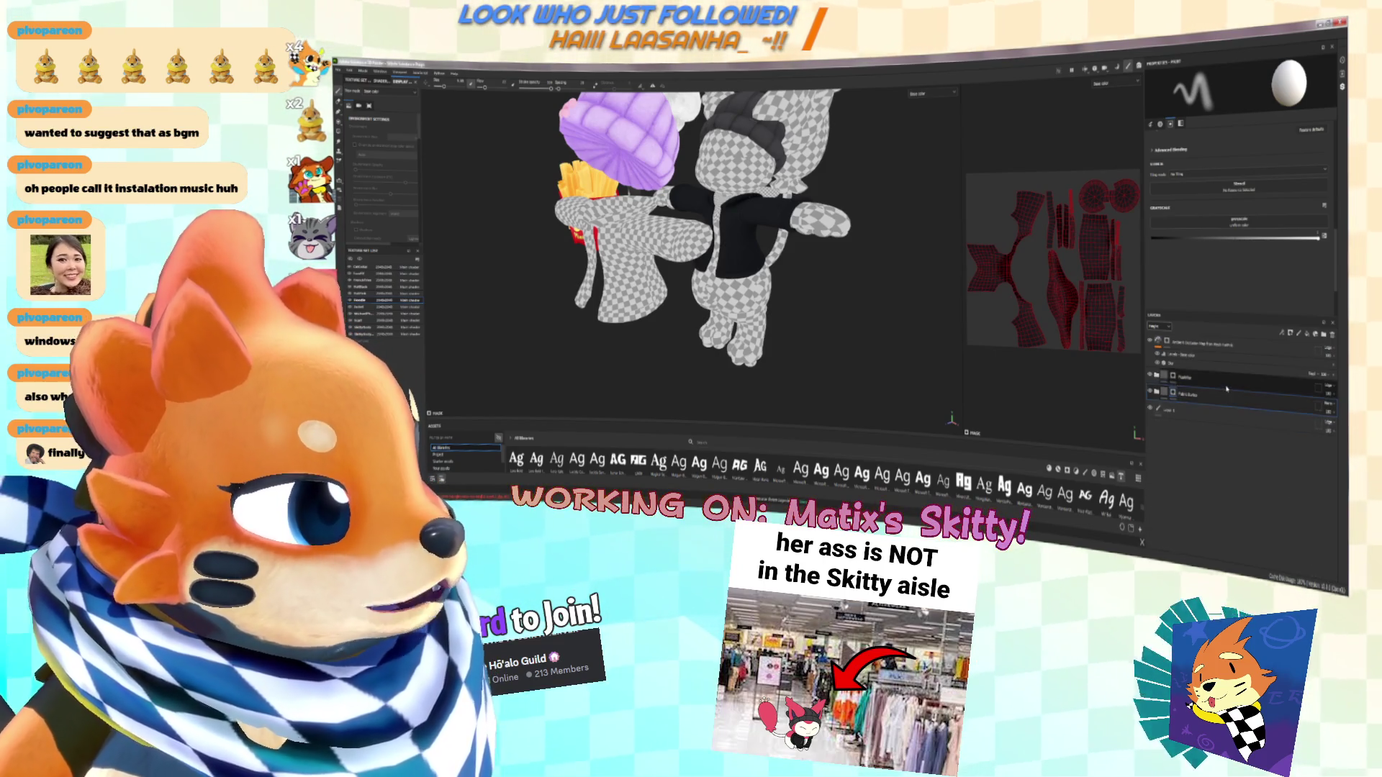
click(1256, 354)
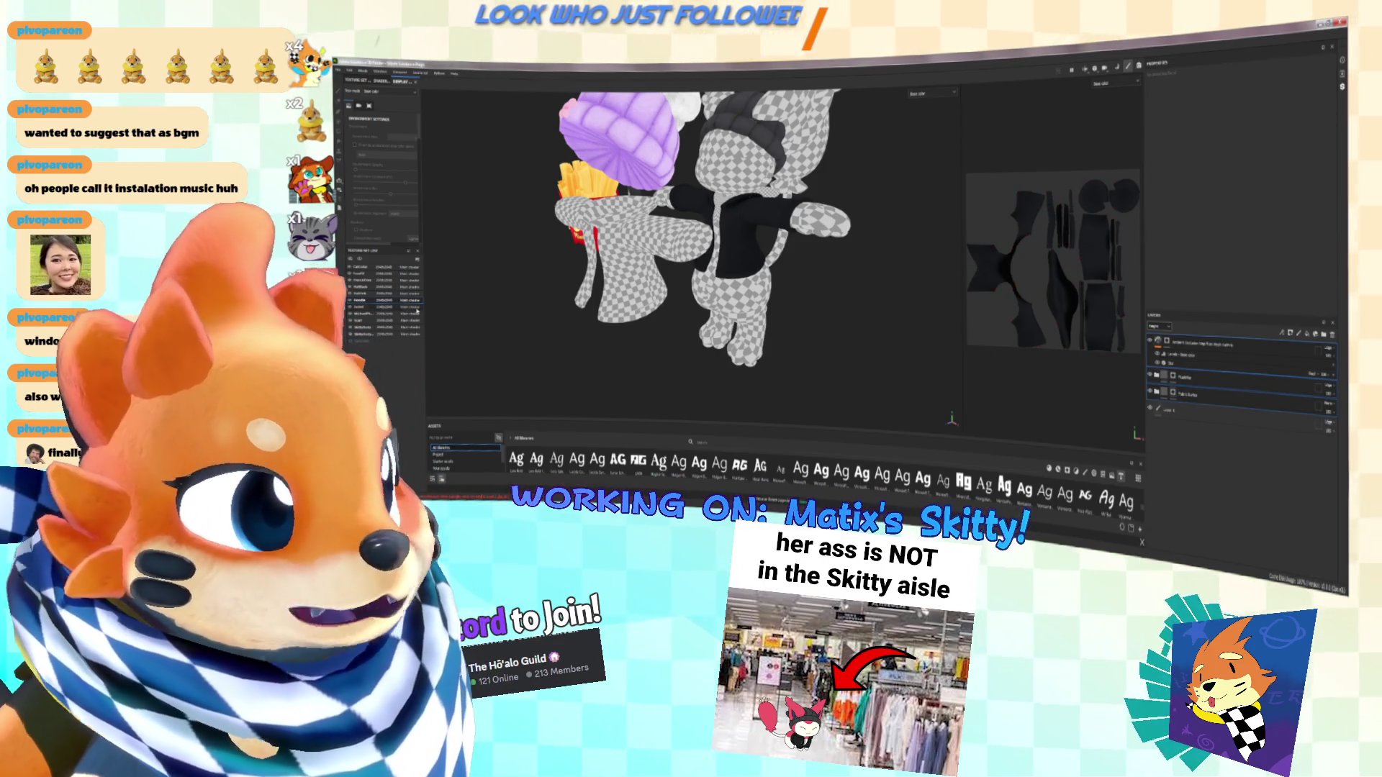
click(372, 307)
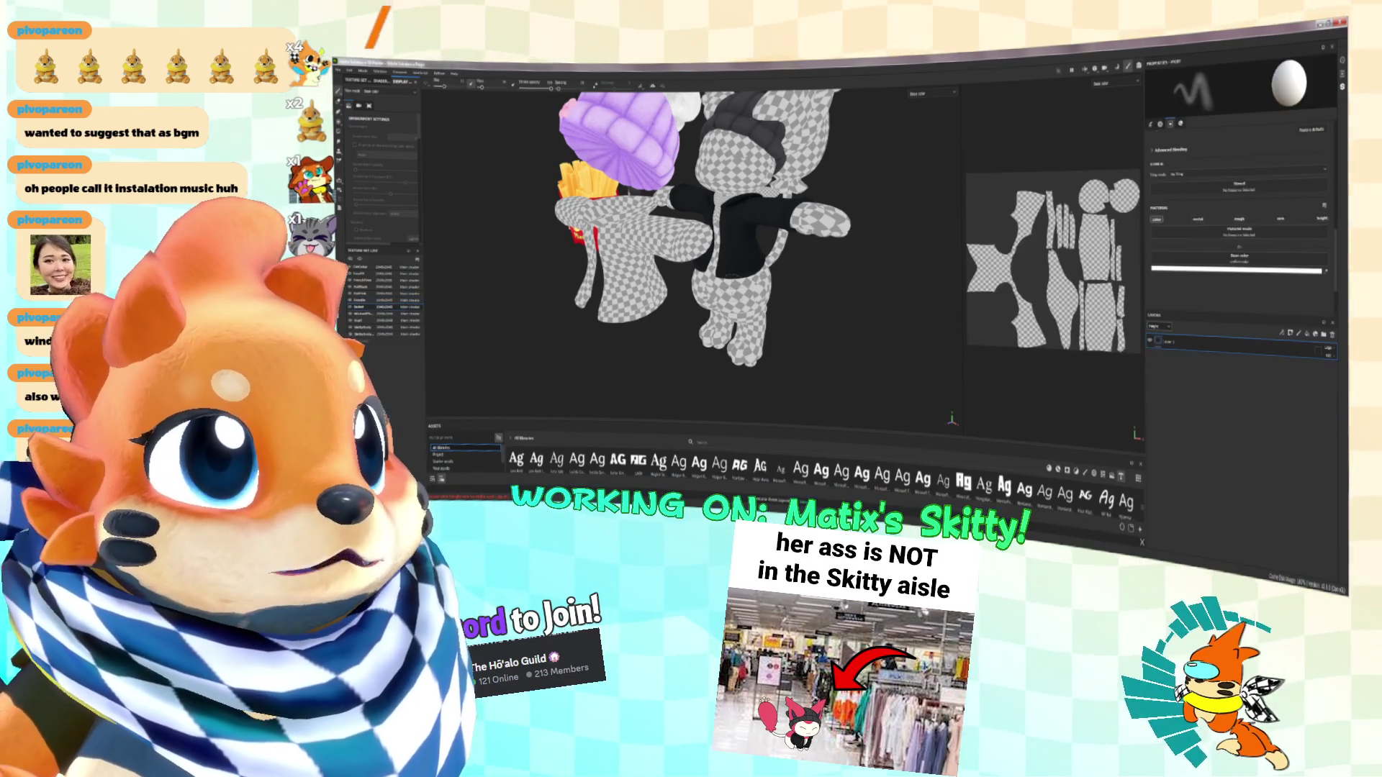
alt+drag(691, 251, 727, 256)
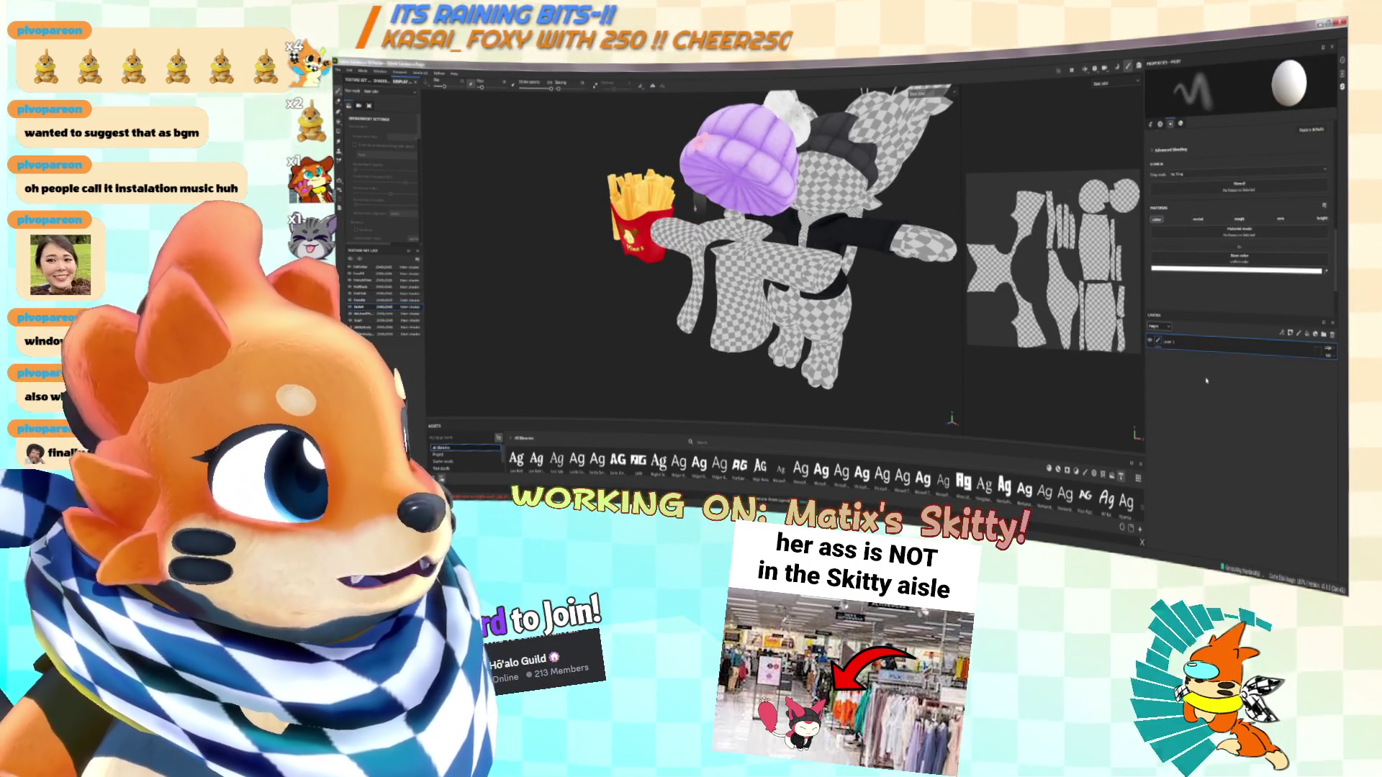
key(ctrl+v)
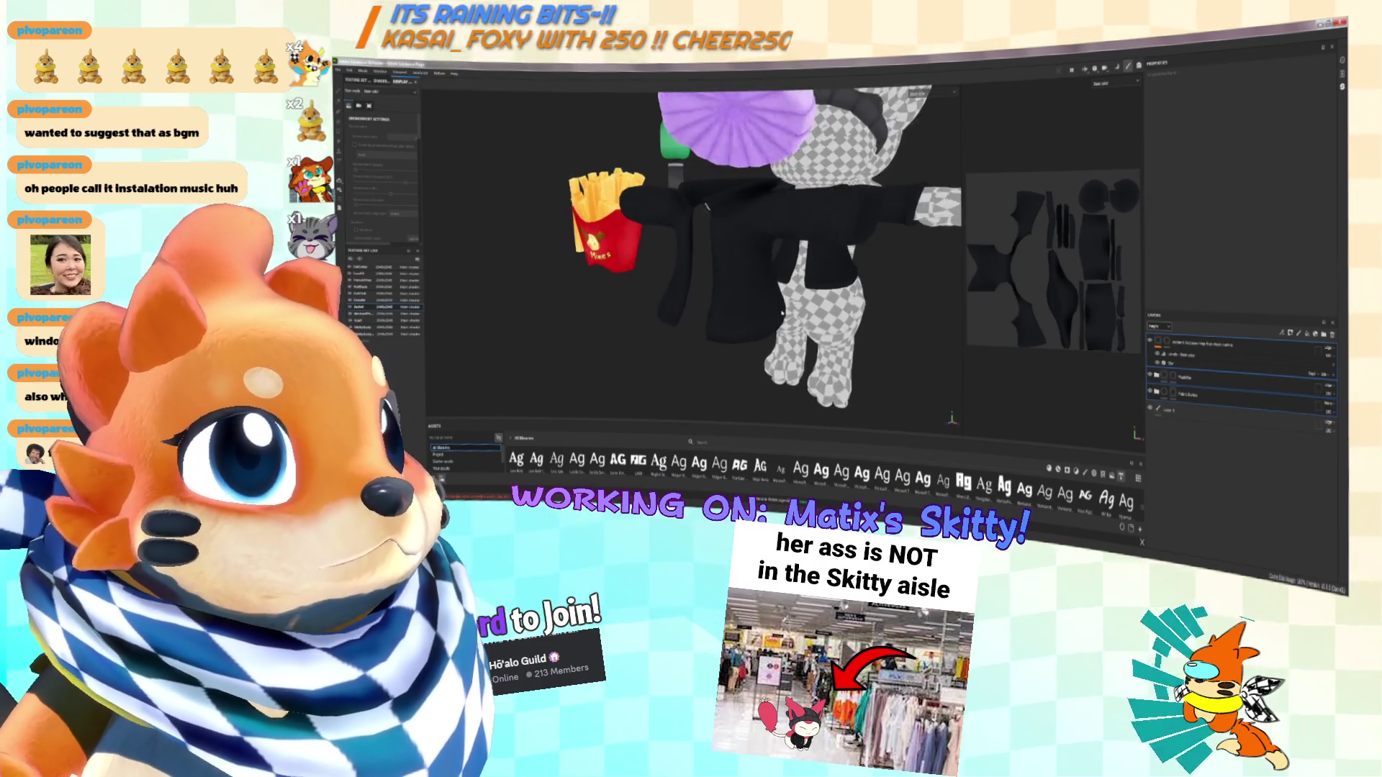
Check the colour palettes in another program, then orbit to view the hoodie collar
key(alt+Tab)
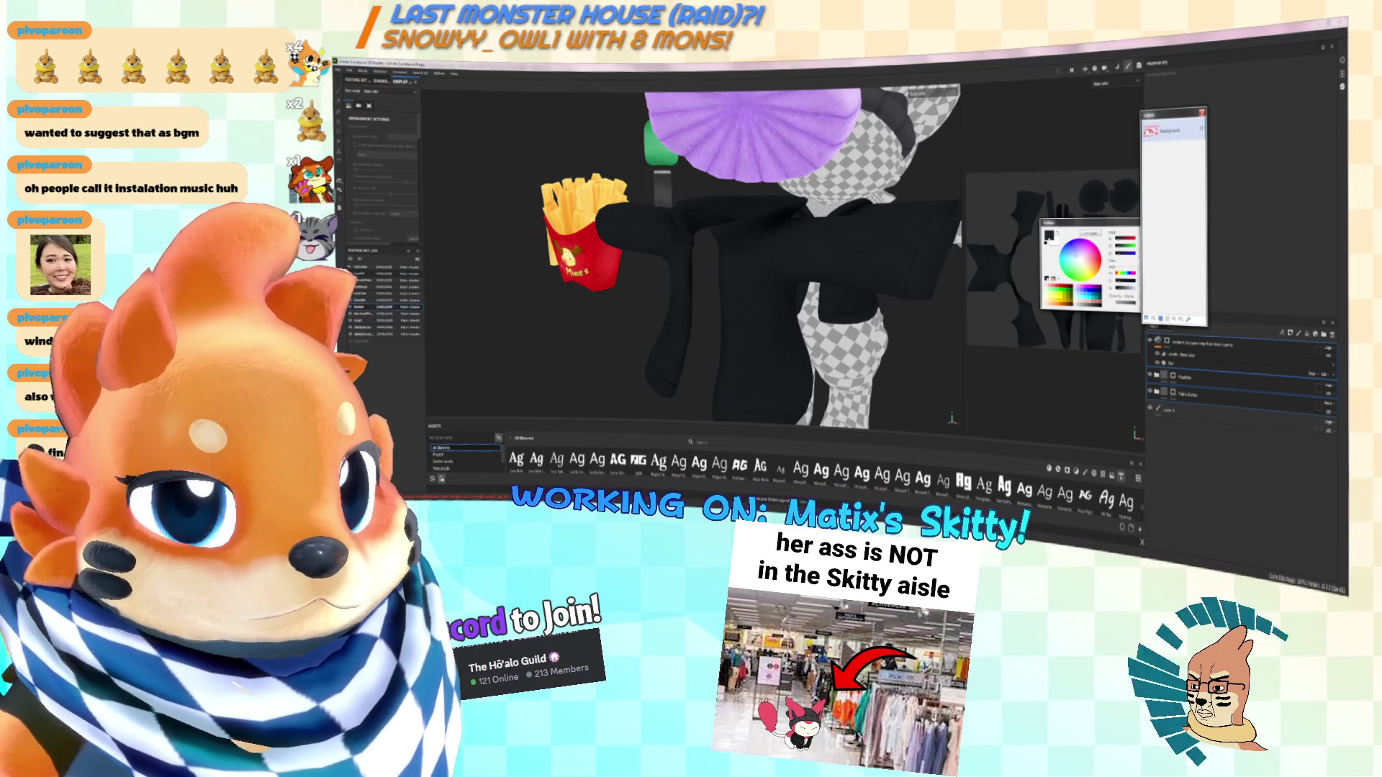
scroll(896, 225, down, 5)
mouse_move(896, 225)
alt+mouse_down()
mouse_move(761, 309)
mouse_move(720, 245)
mouse_move(359, 269)
alt+mouse_up()
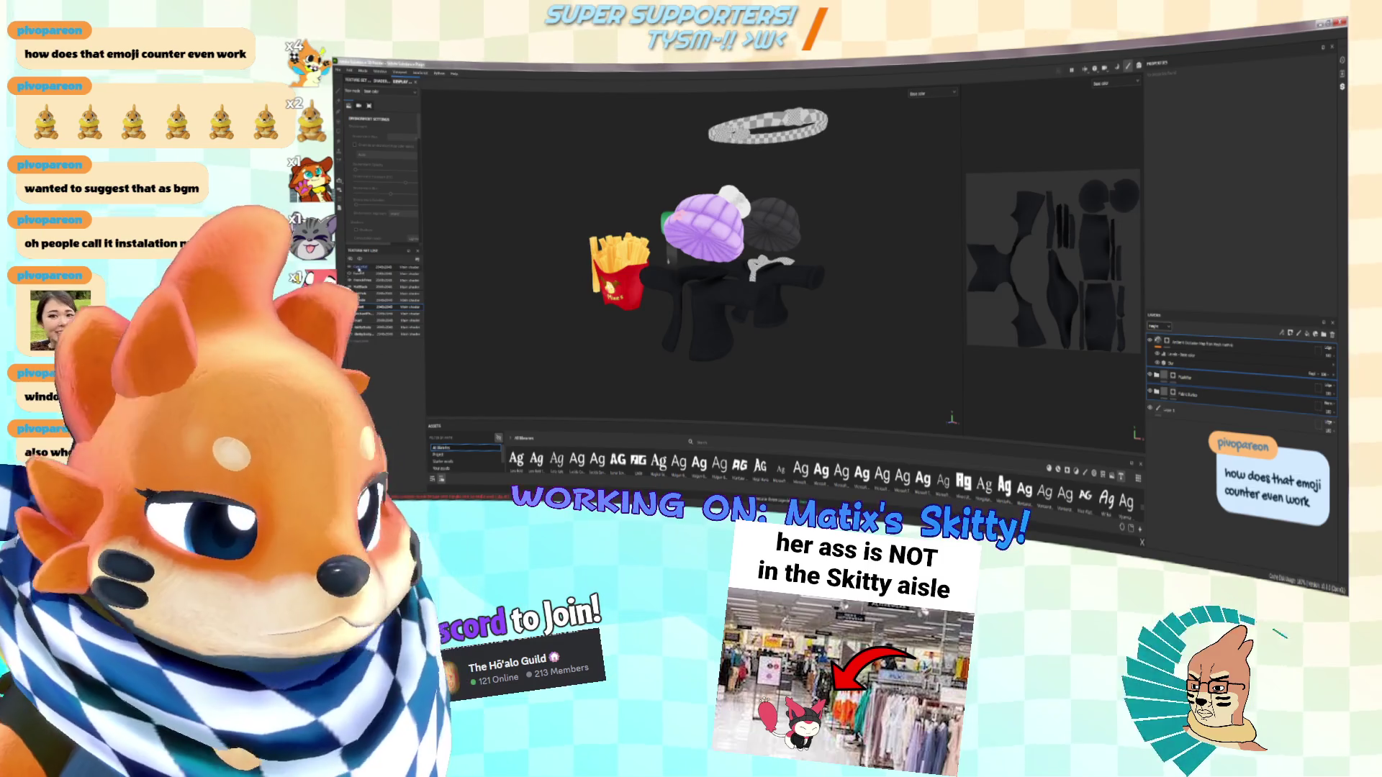
key(alt+Tab)
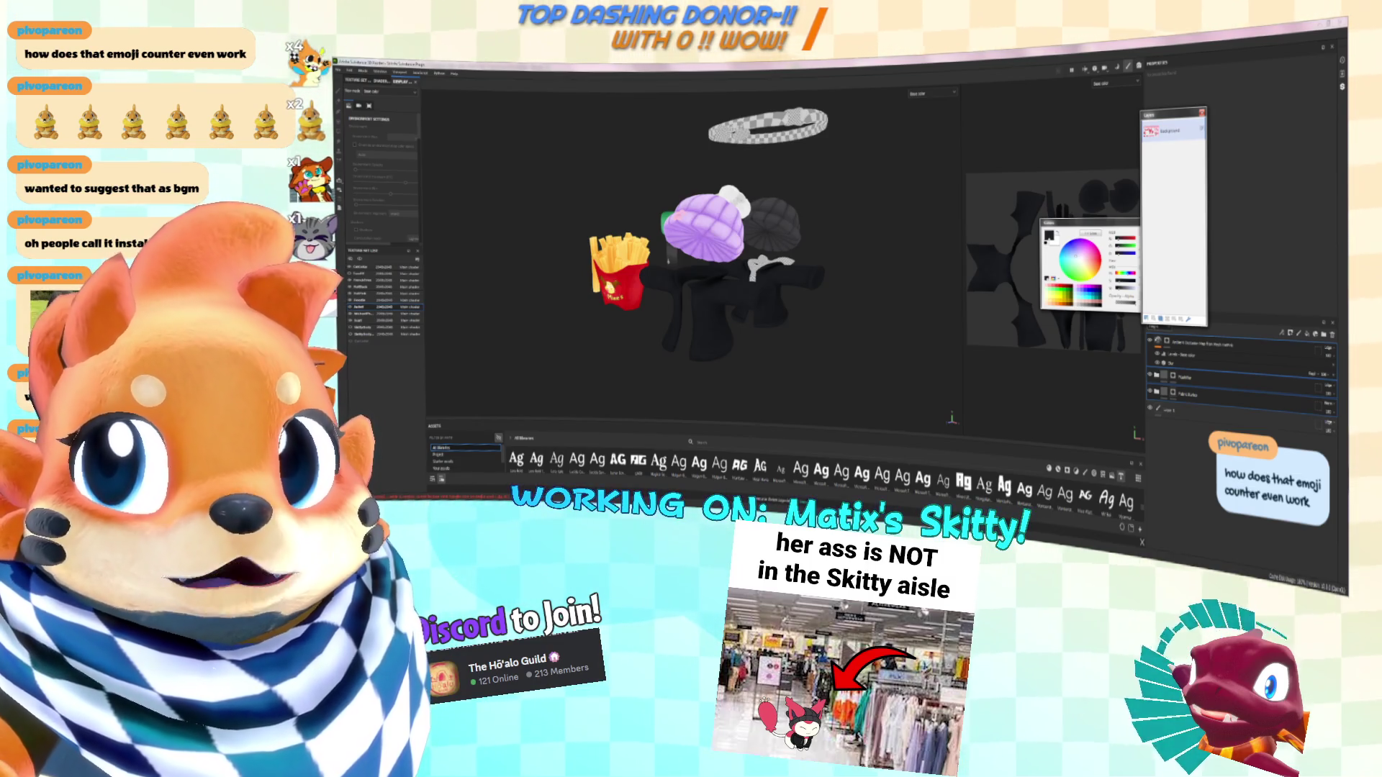
scroll(629, 332, up, 10)
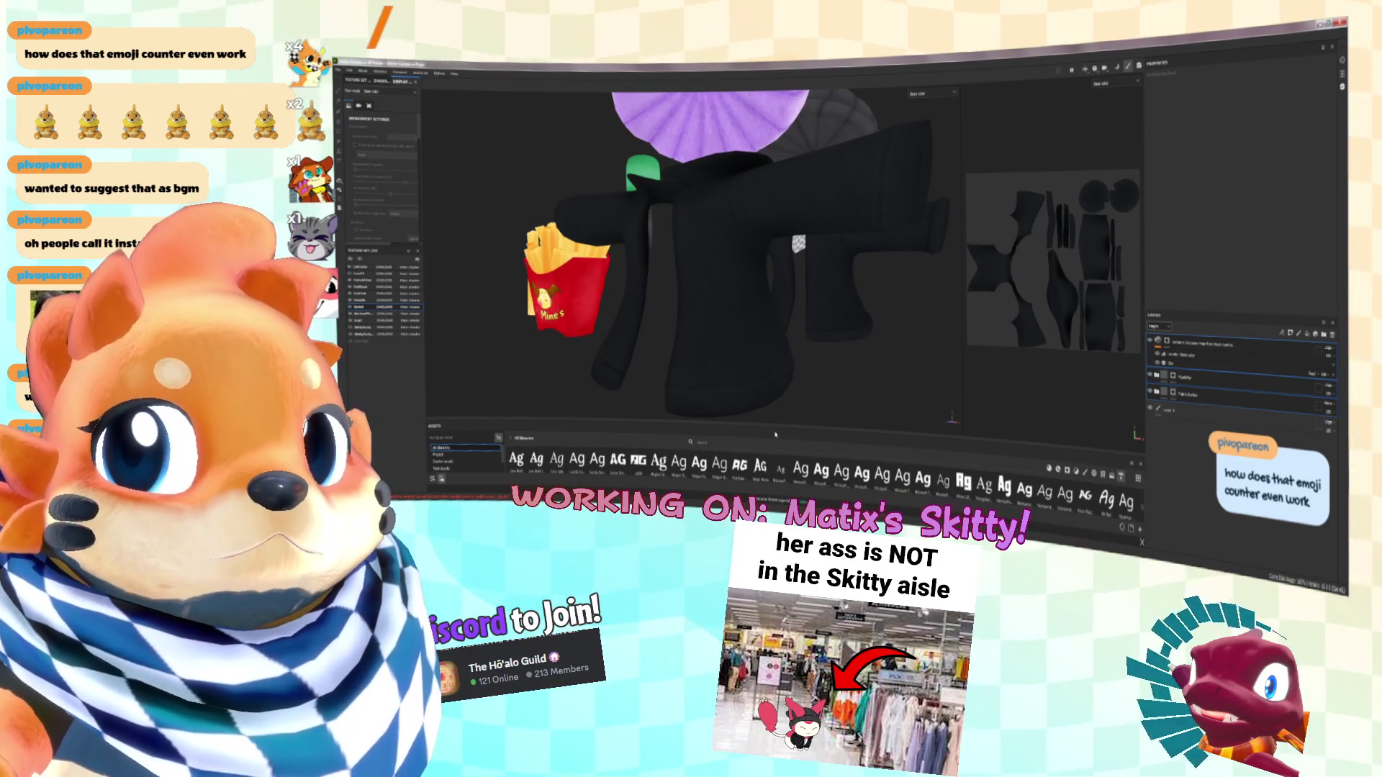
alt+drag(749, 345, 712, 321)
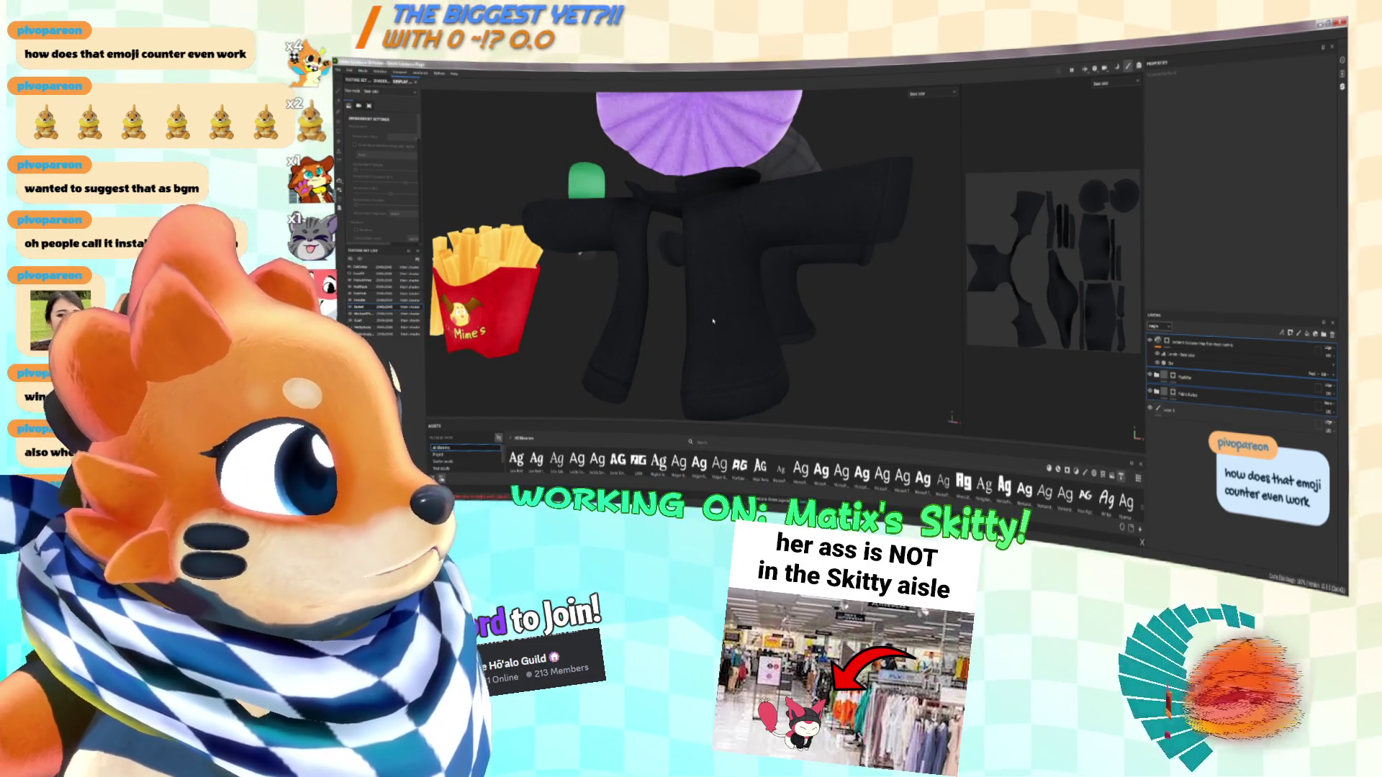
alt+drag(715, 319, 753, 339)
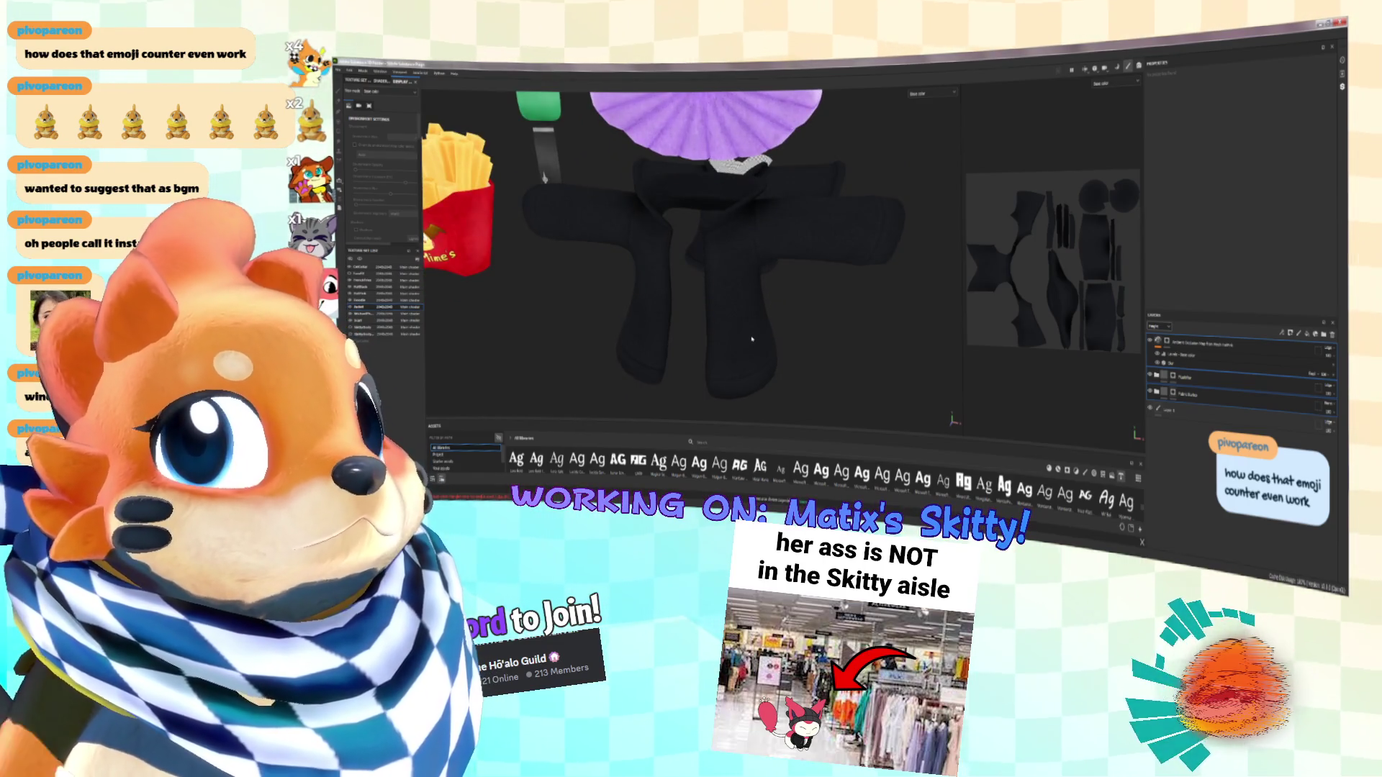
mouse_move(894, 182)
alt+mouse_down()
mouse_move(793, 188)
mouse_move(662, 220)
mouse_move(828, 206)
mouse_move(644, 224)
alt+mouse_up()
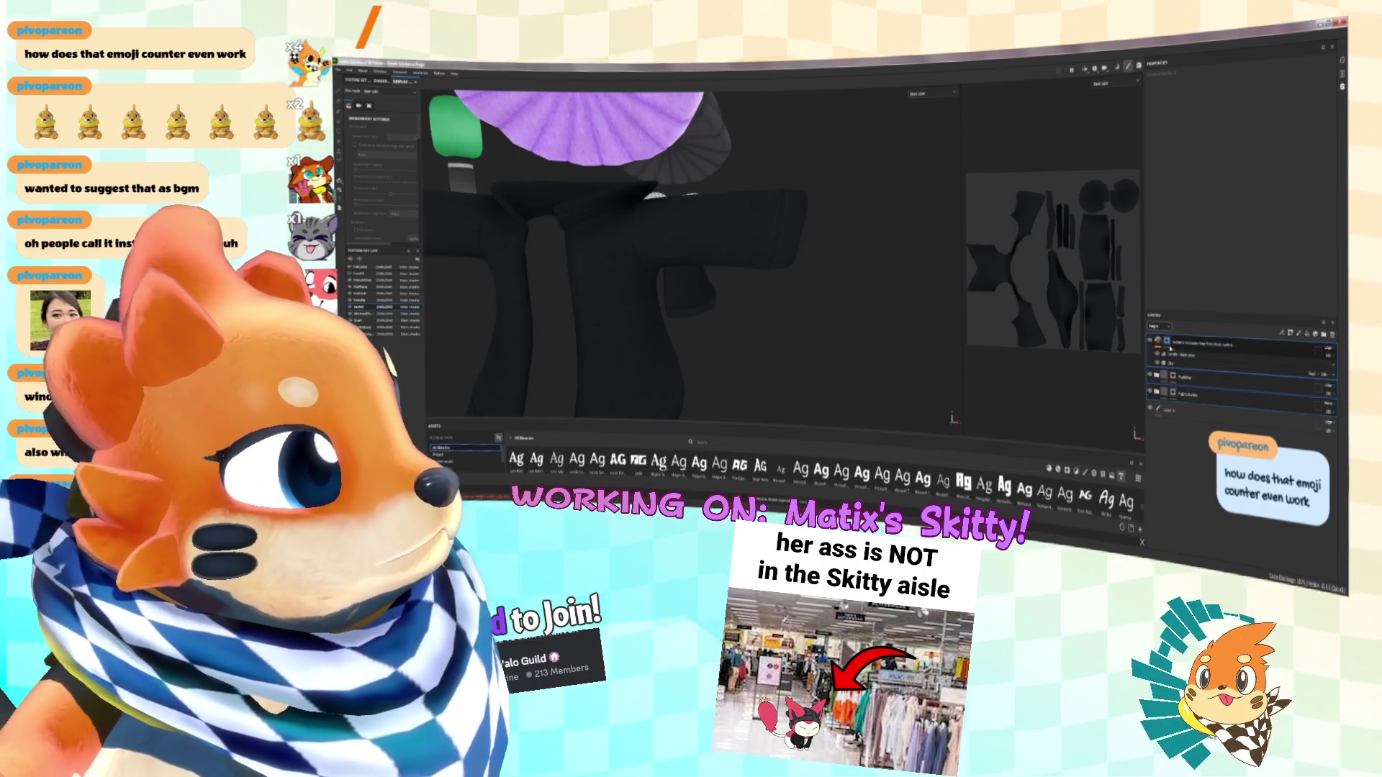
click(1157, 392)
Select the bottom fill layer and set its Base Color to lavender
click(1181, 511)
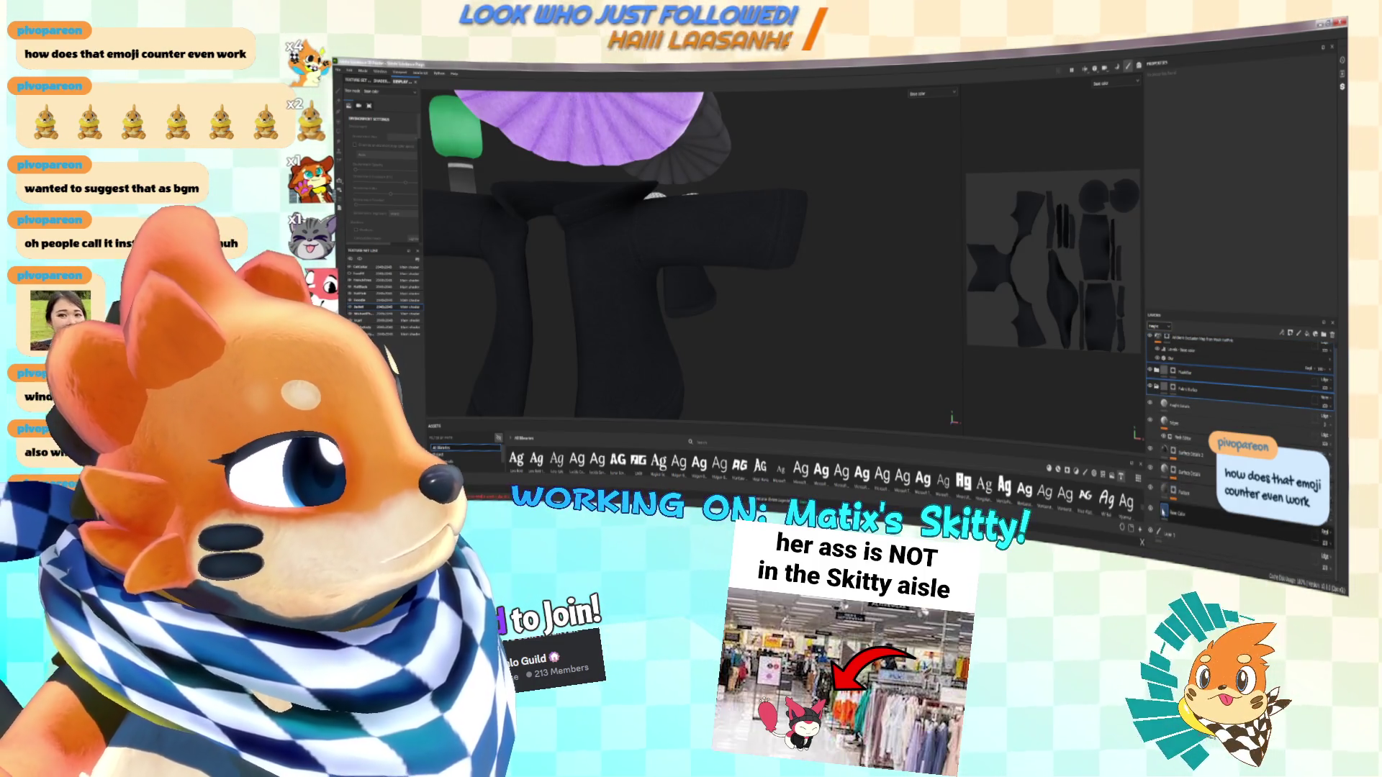
alt+drag(761, 249, 840, 260)
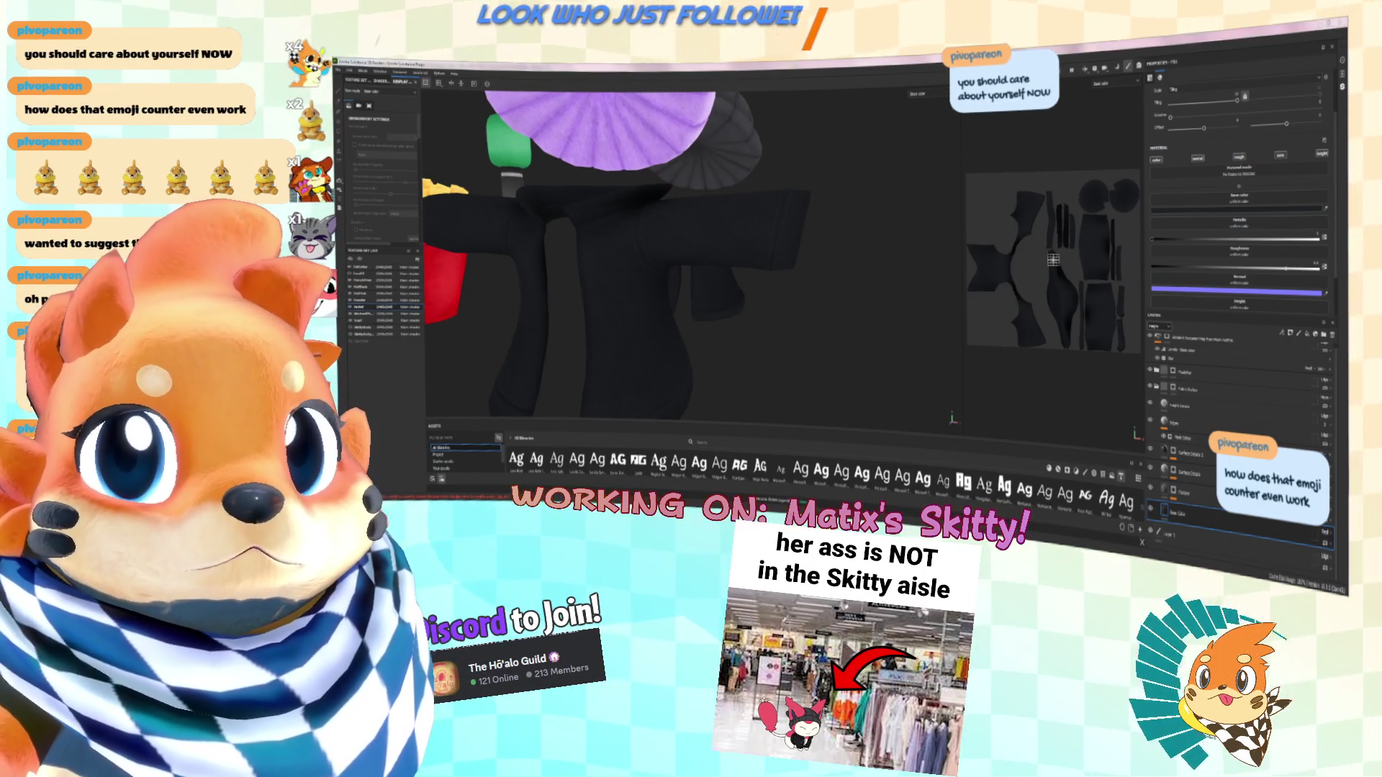
key(alt+Tab)
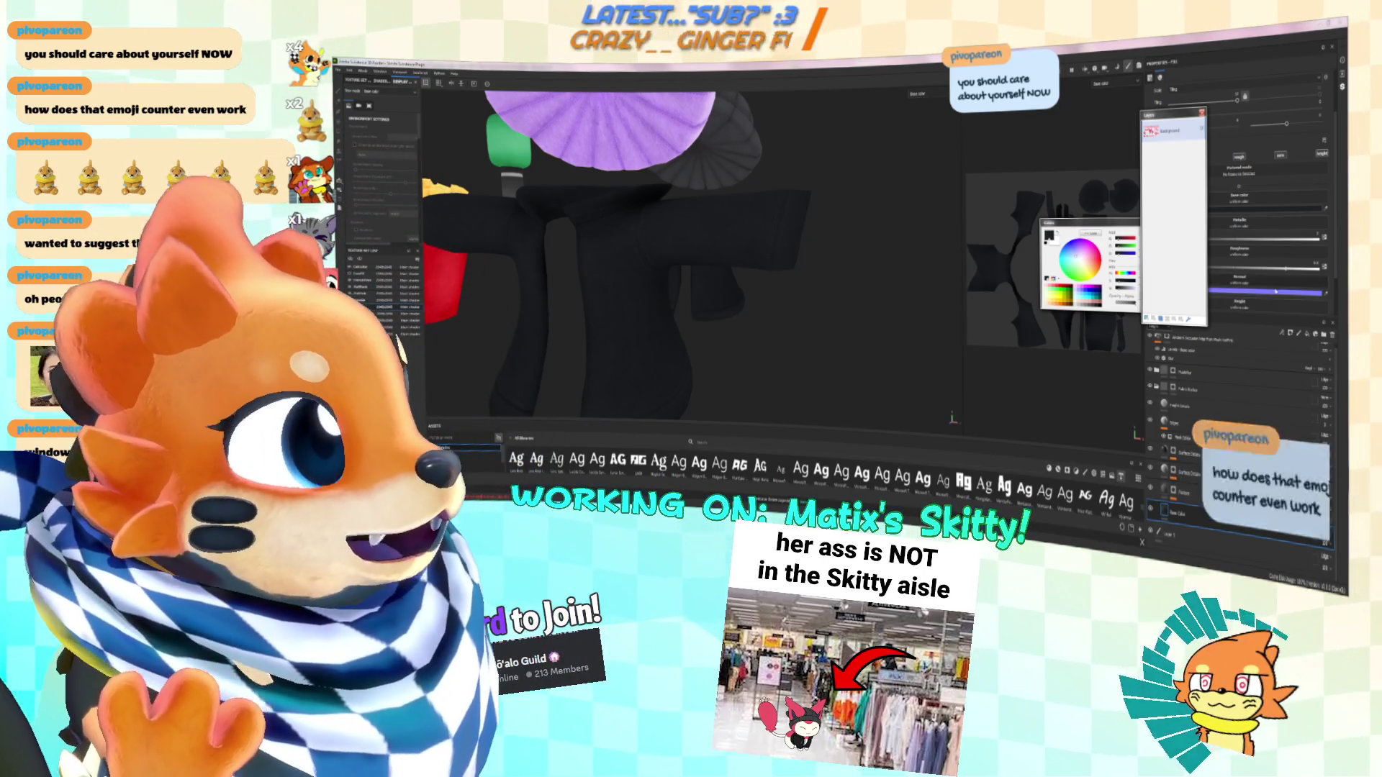
click(1328, 210)
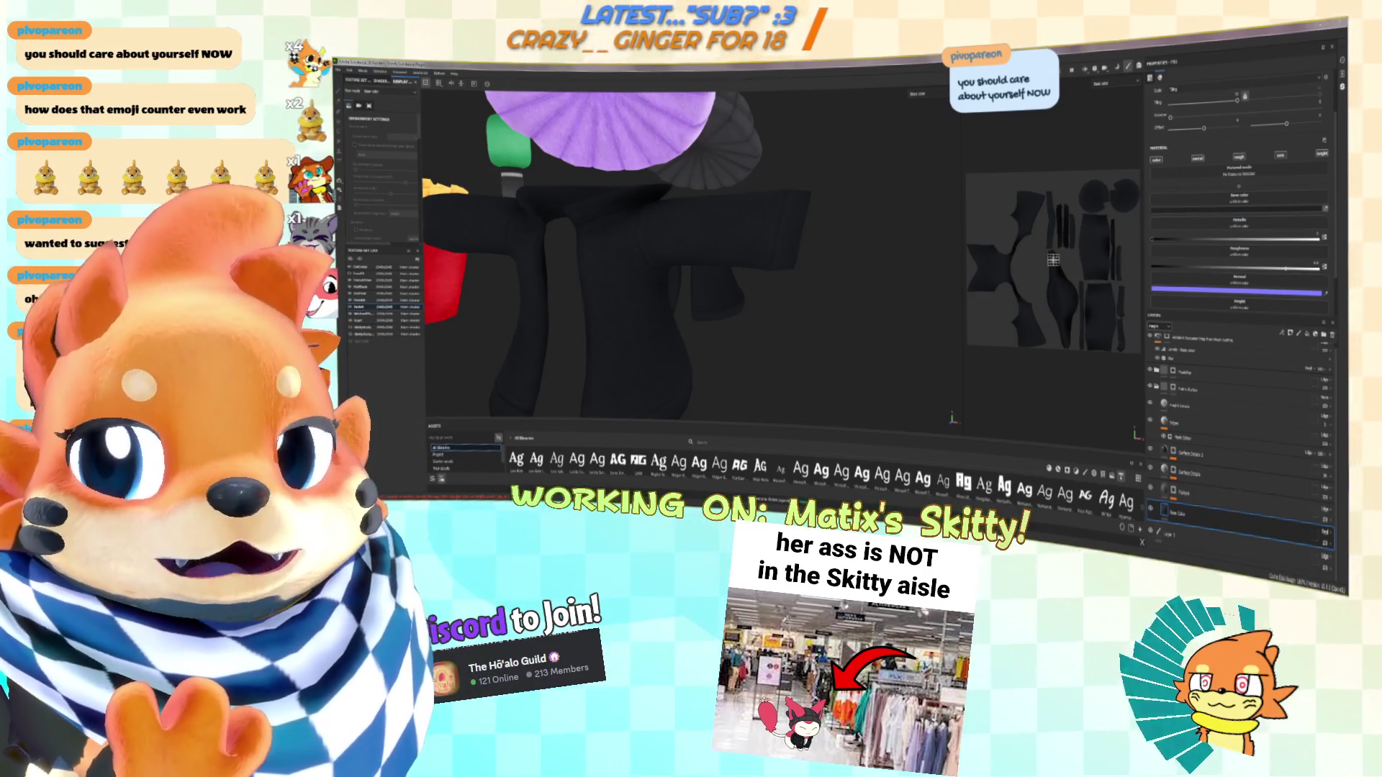
alt+drag(691, 274, 754, 283)
scroll(722, 276, down, 5)
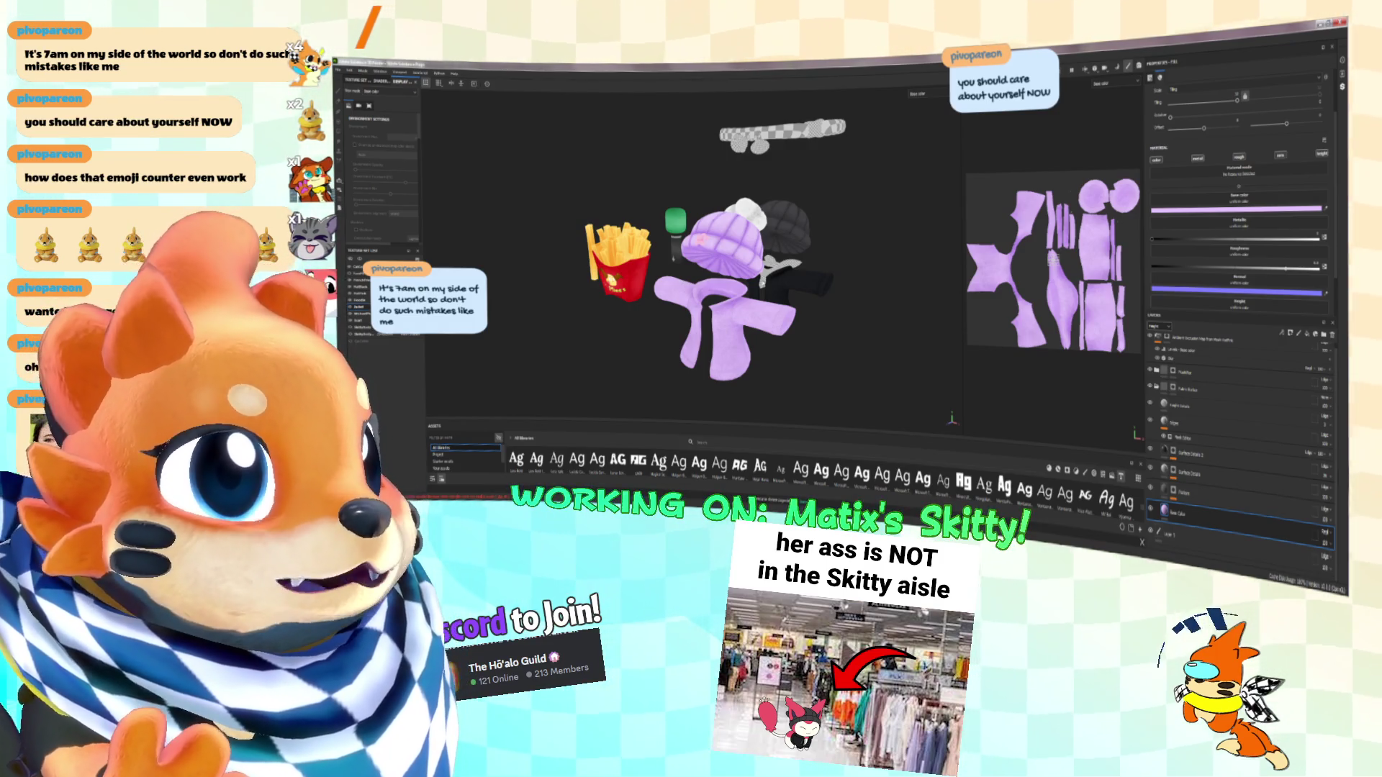
scroll(758, 274, up, 5)
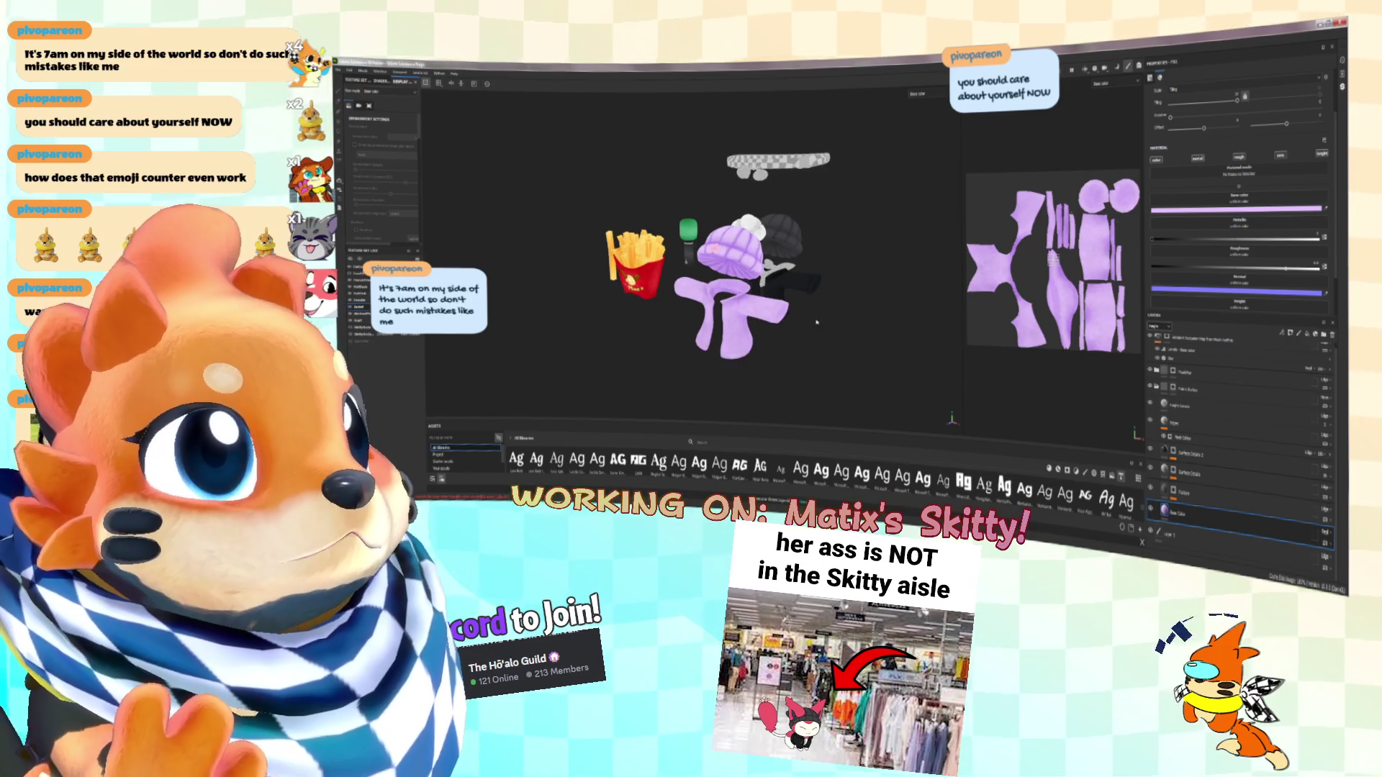
Inspect the lavender hoodie from above, frame all props with F, then open the window switcher
mouse_move(758, 274)
alt+mouse_down()
mouse_move(755, 316)
mouse_move(754, 283)
alt+mouse_up()
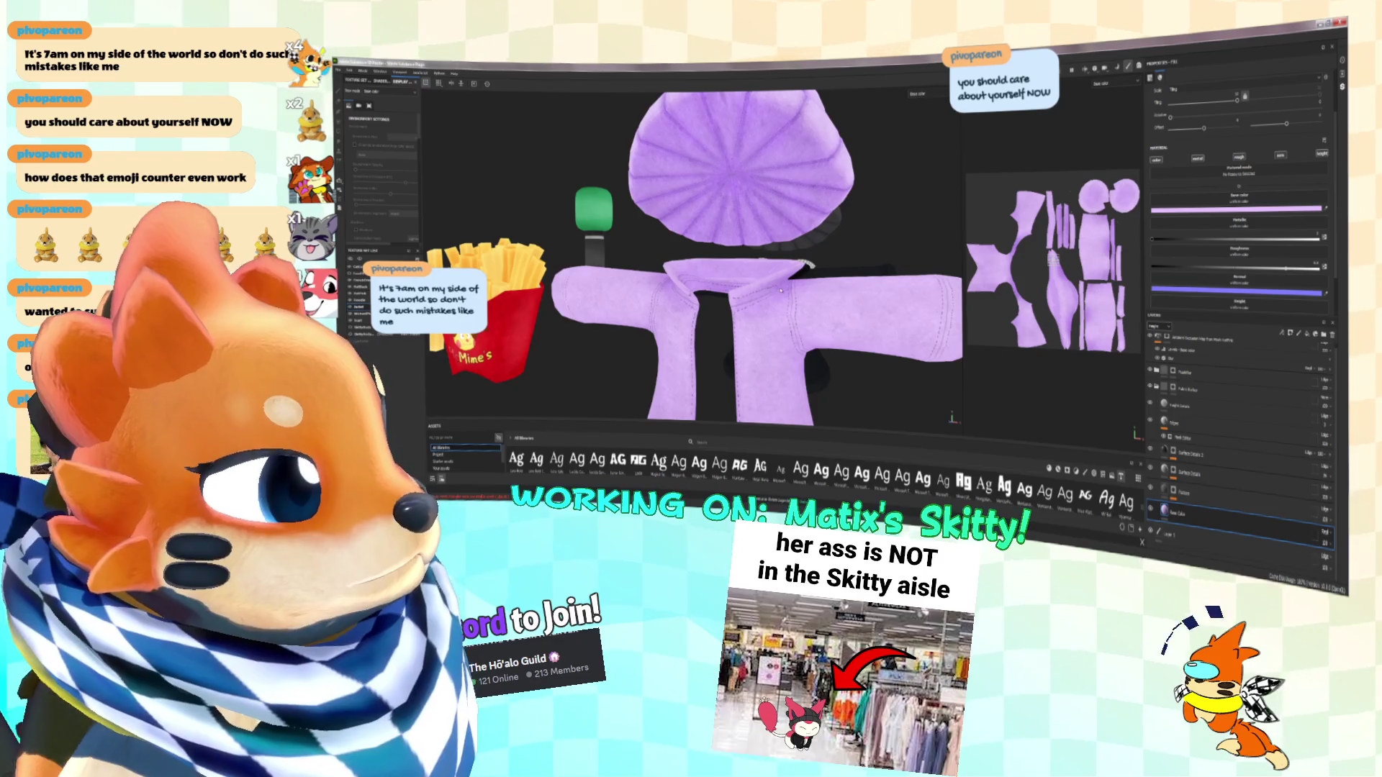
scroll(753, 283, down, 5)
mouse_move(753, 283)
alt+mouse_down()
mouse_move(826, 309)
mouse_move(837, 254)
mouse_move(790, 238)
alt+mouse_up()
scroll(789, 239, up, 3)
scroll(755, 262, up, 5)
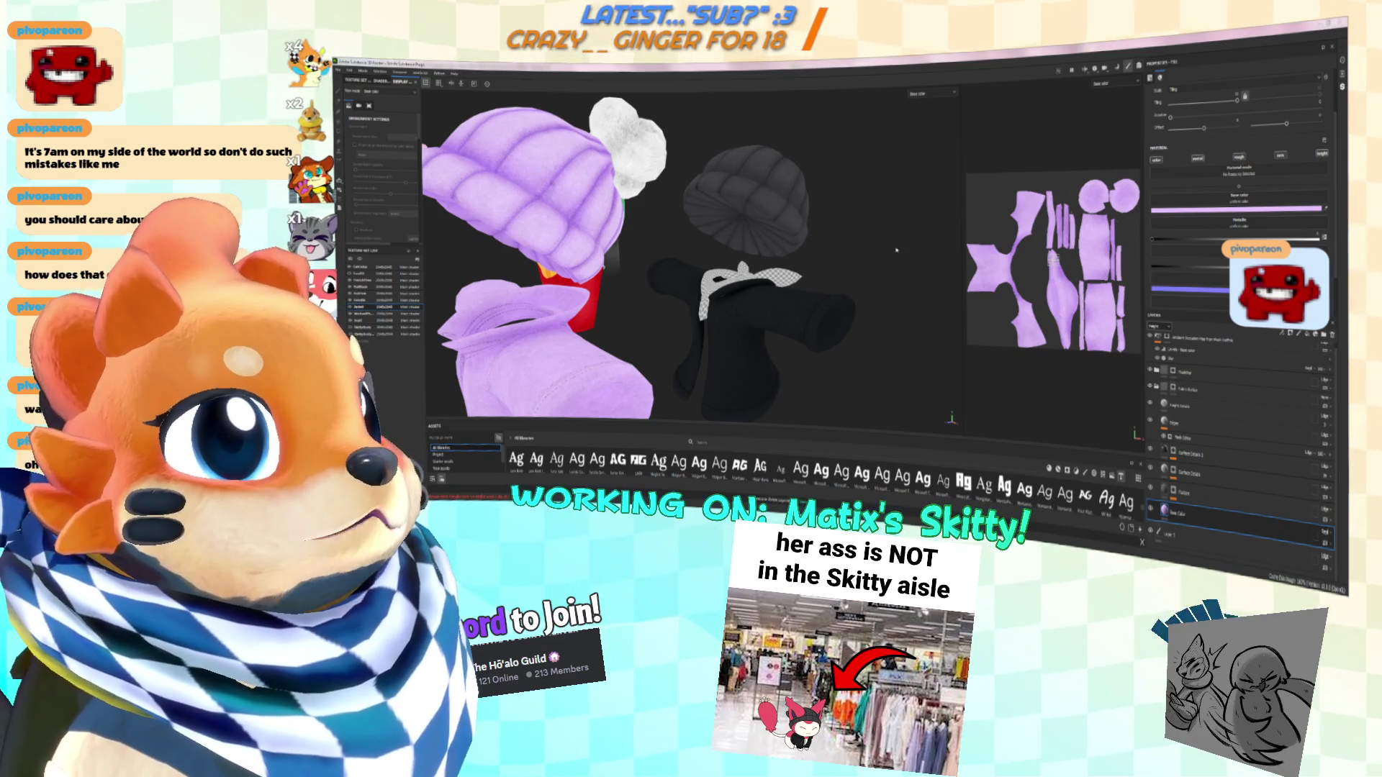
key(f)
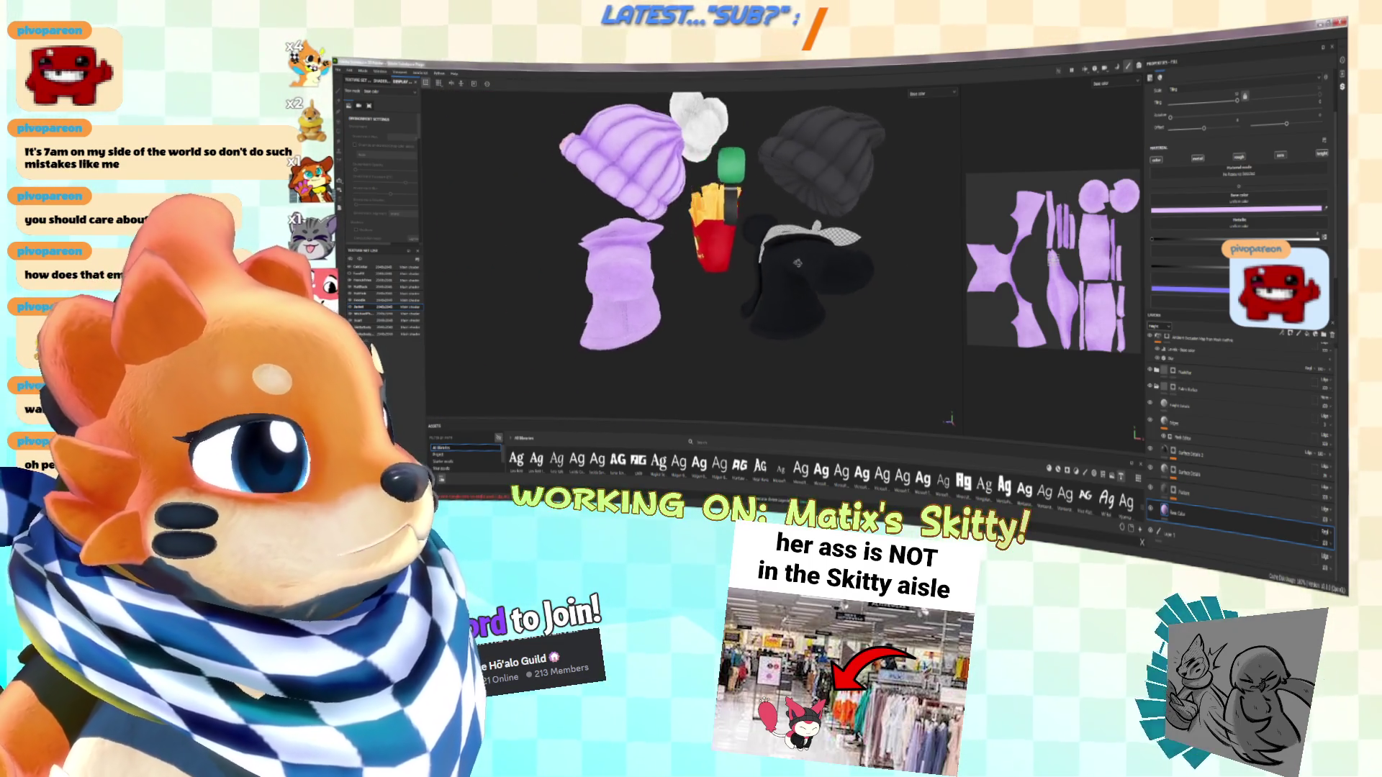
key(alt+Tab)
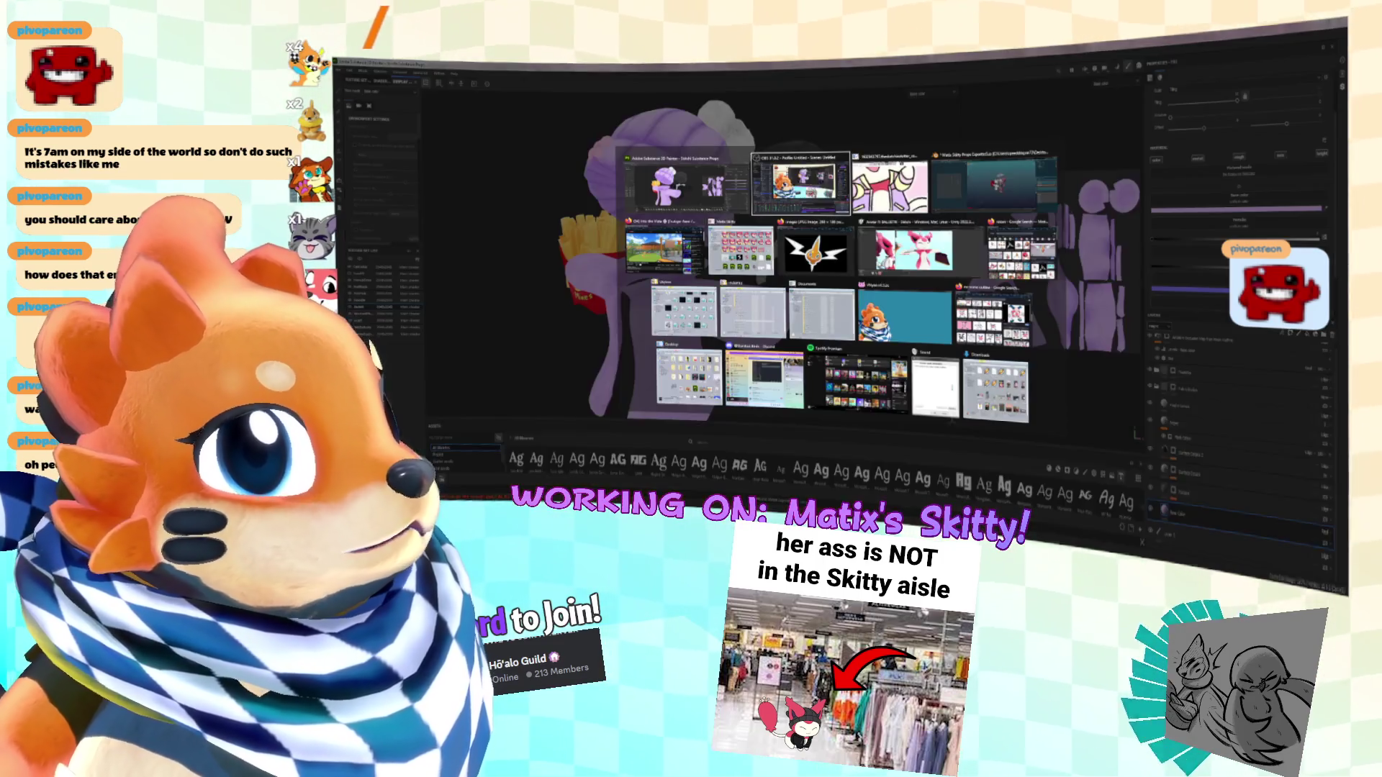
Look around Skitty in Unity's Scene view, then switch to Blender and select the white mesh
key(Tab)
key(Tab)
key(Tab)
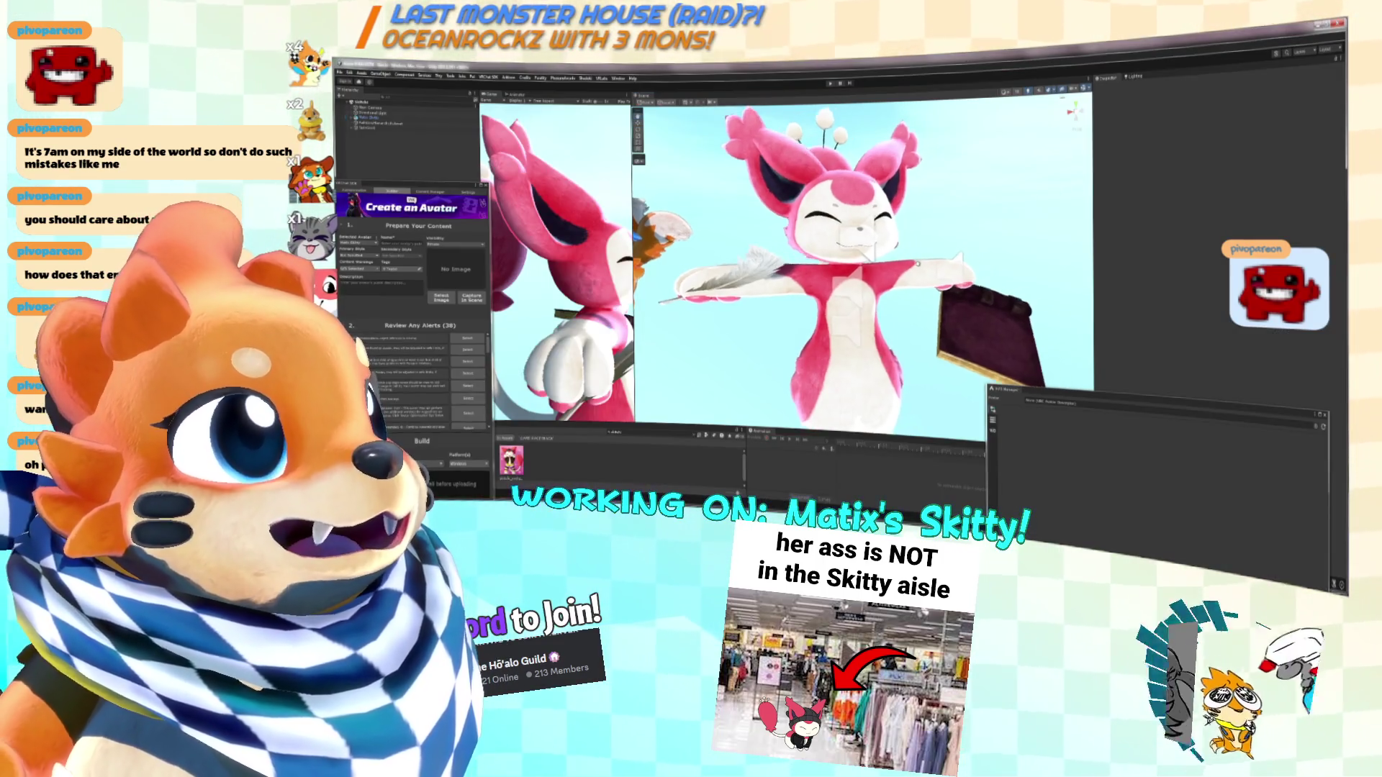
alt+drag(917, 264, 977, 249)
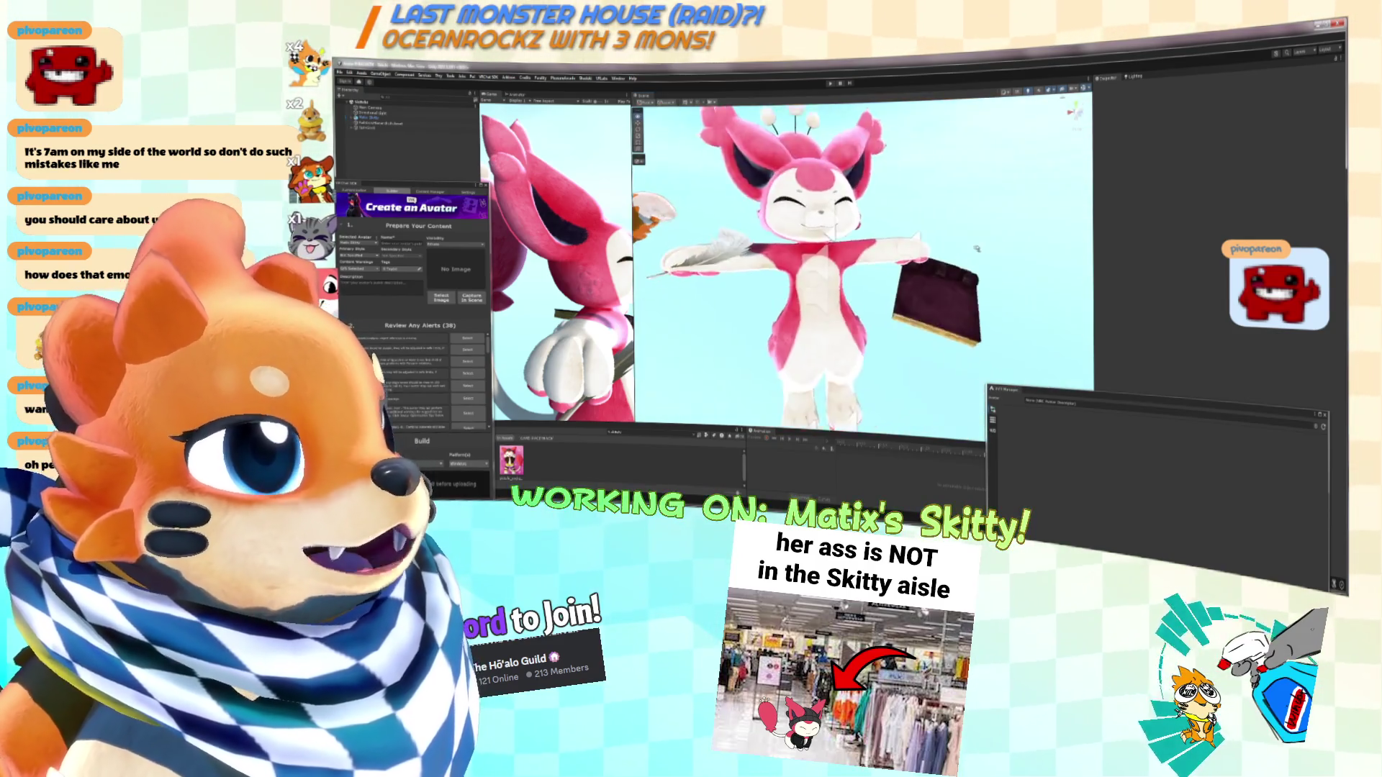
key(alt+Tab)
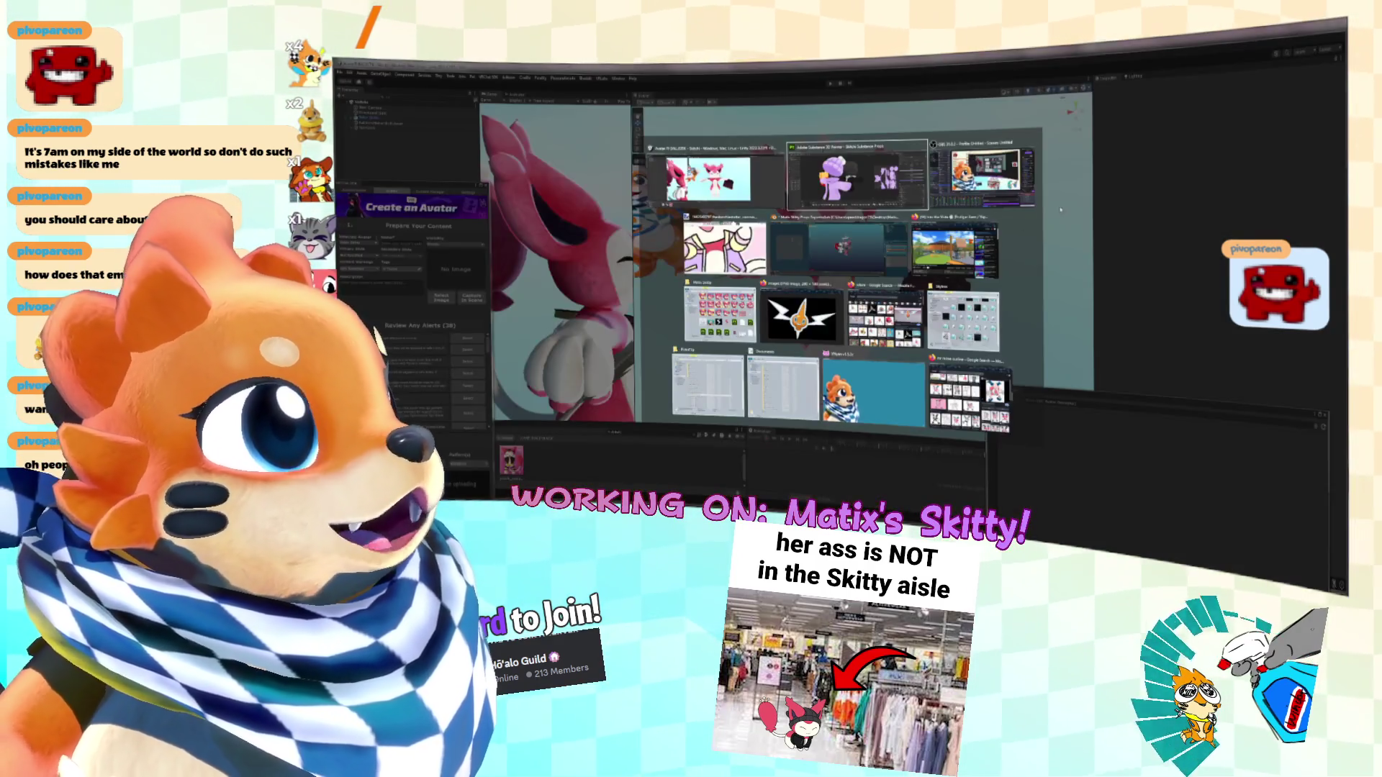
key(Tab)
key(Tab)
key(Tab)
scroll(863, 288, up, 5)
middle_drag(892, 274, 993, 263)
click(828, 346)
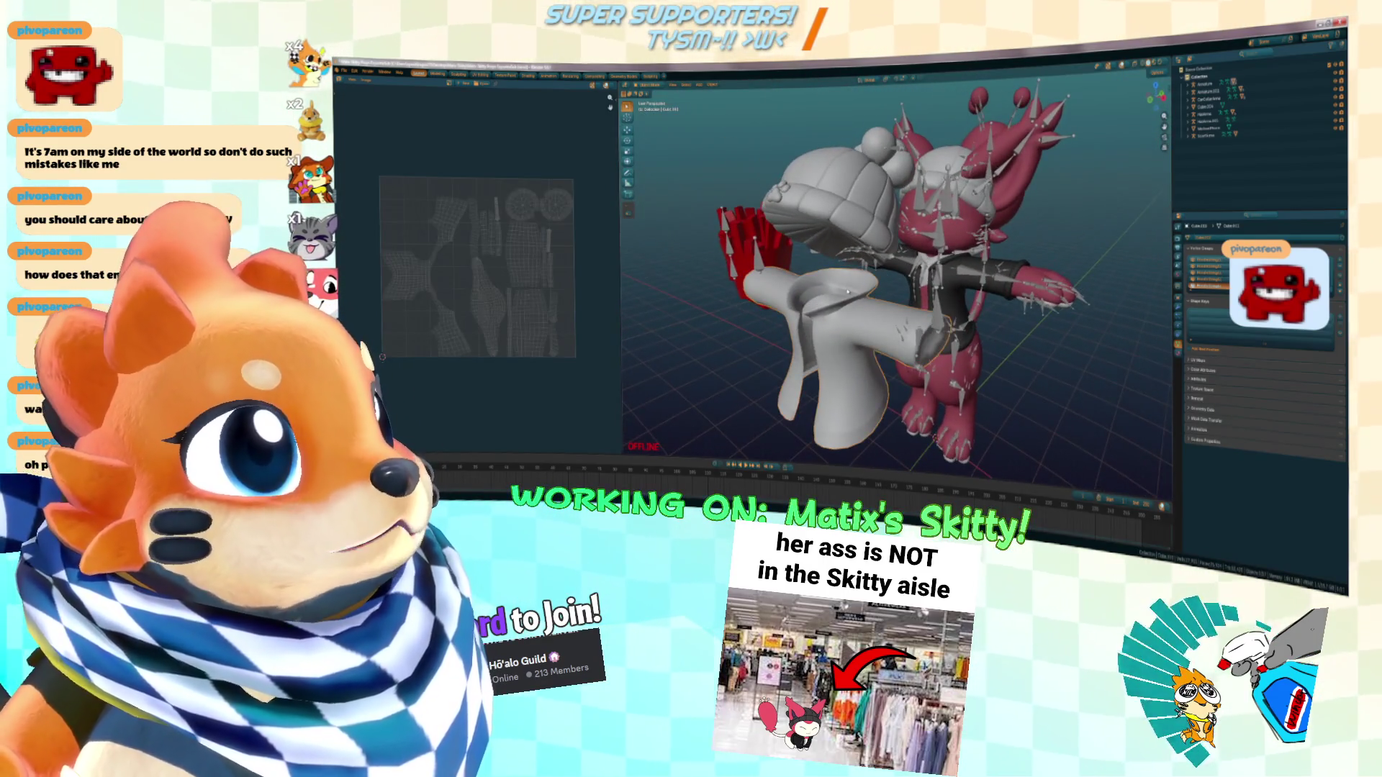
Select the hat mesh to view its UVs, snap to front view, then switch to Unity
scroll(848, 290, down, 2)
click(854, 216)
click(360, 81)
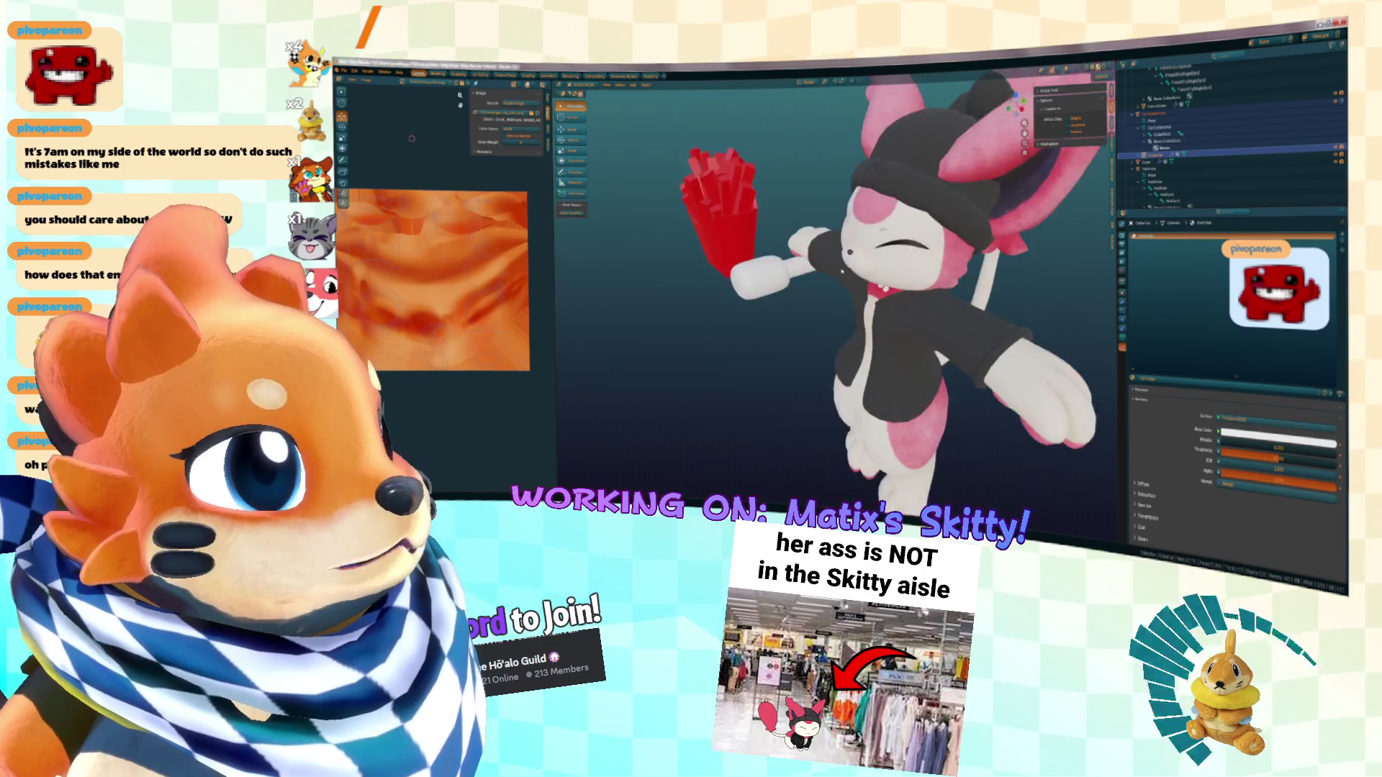
key(KP_1)
mouse_move(894, 268)
middle_down()
mouse_move(839, 217)
mouse_move(868, 259)
middle_up()
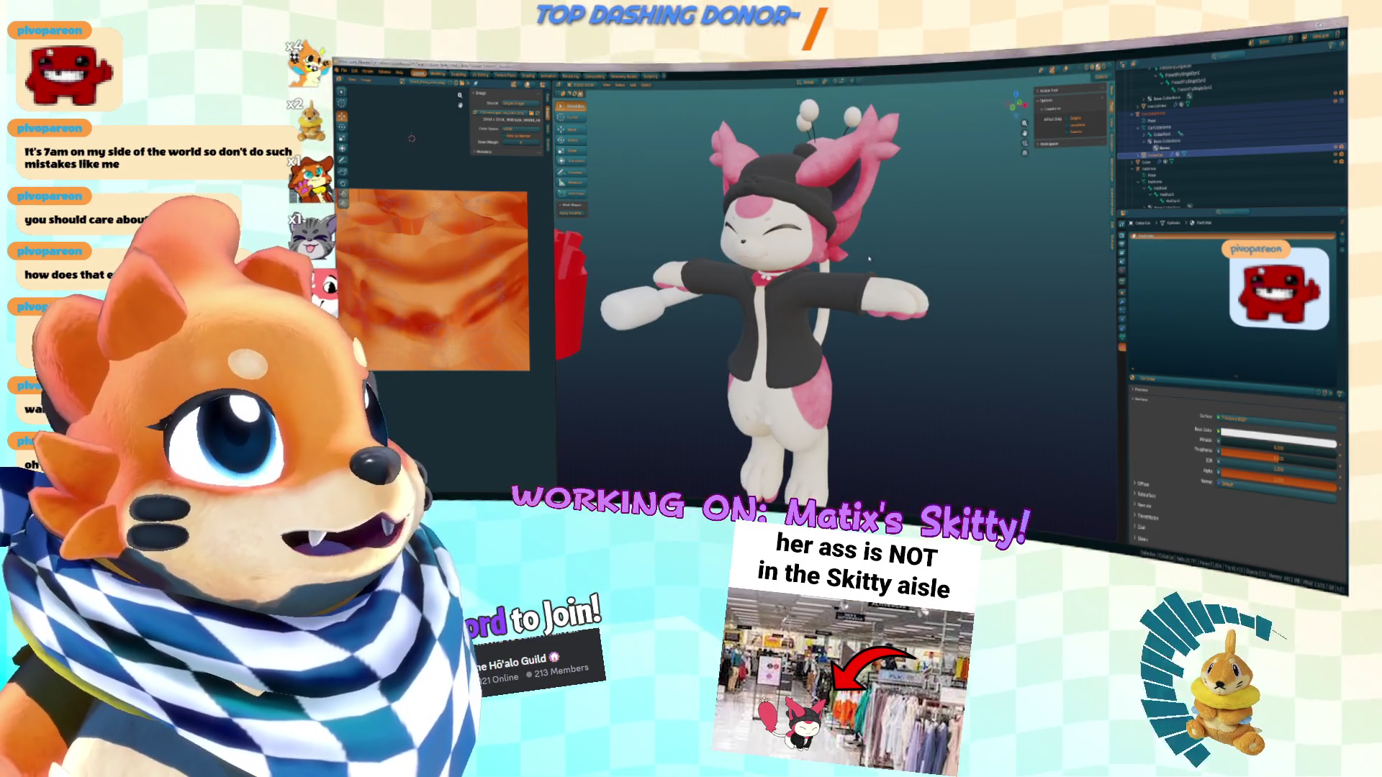
key(alt+Tab)
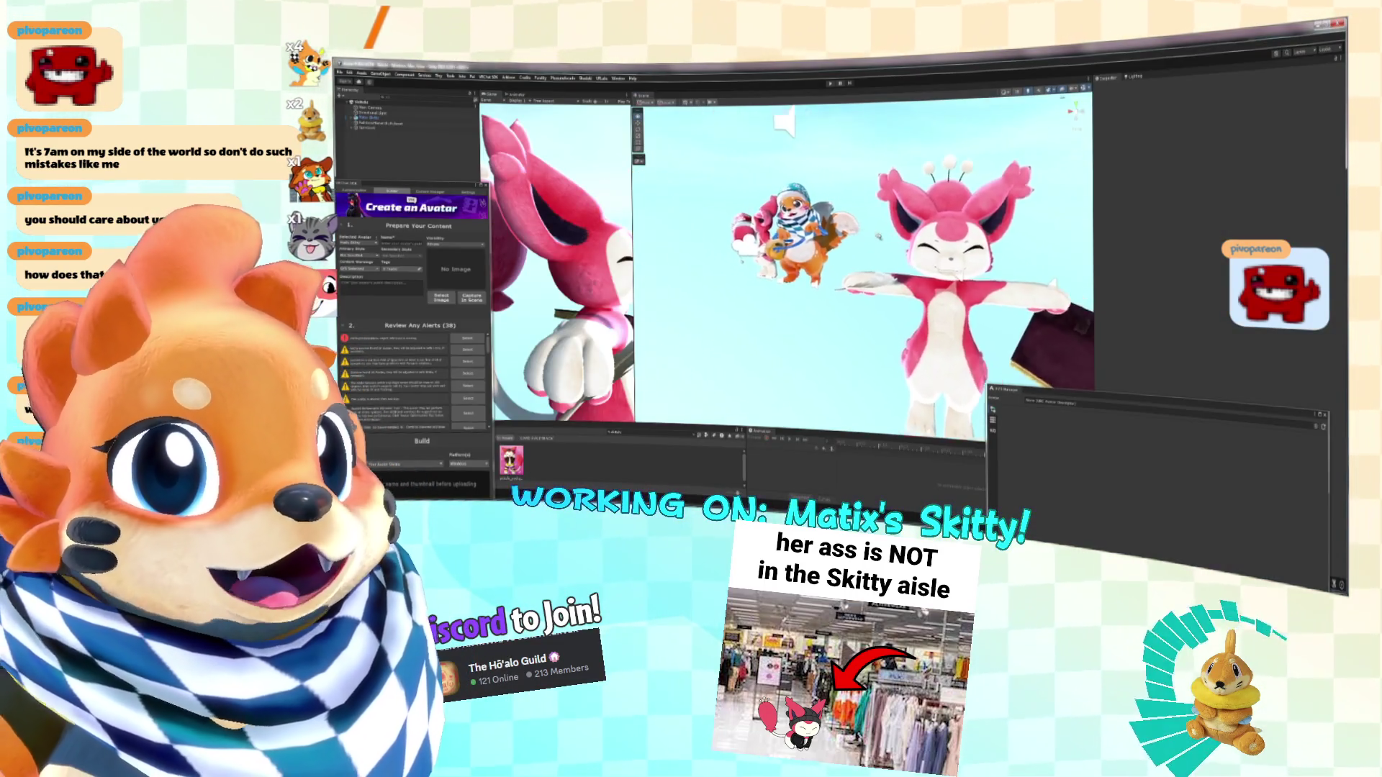
Inspect Skitty's head in Unity's Scene view, frame the avatar, then bring Substance 3D Painter forward
scroll(878, 236, up, 8)
mouse_move(675, 193)
alt+mouse_down()
mouse_move(1070, 225)
mouse_move(813, 226)
alt+mouse_up()
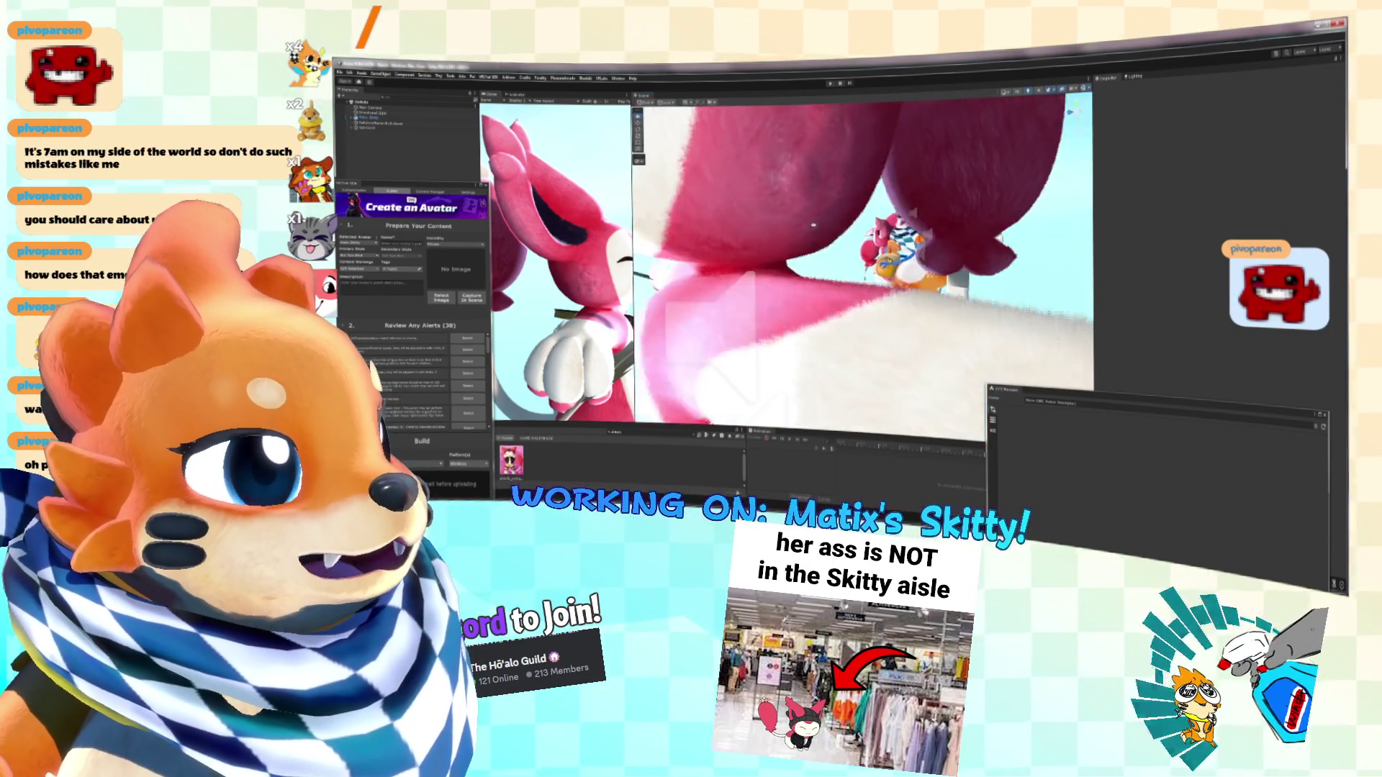
key(f)
key(super+Tab)
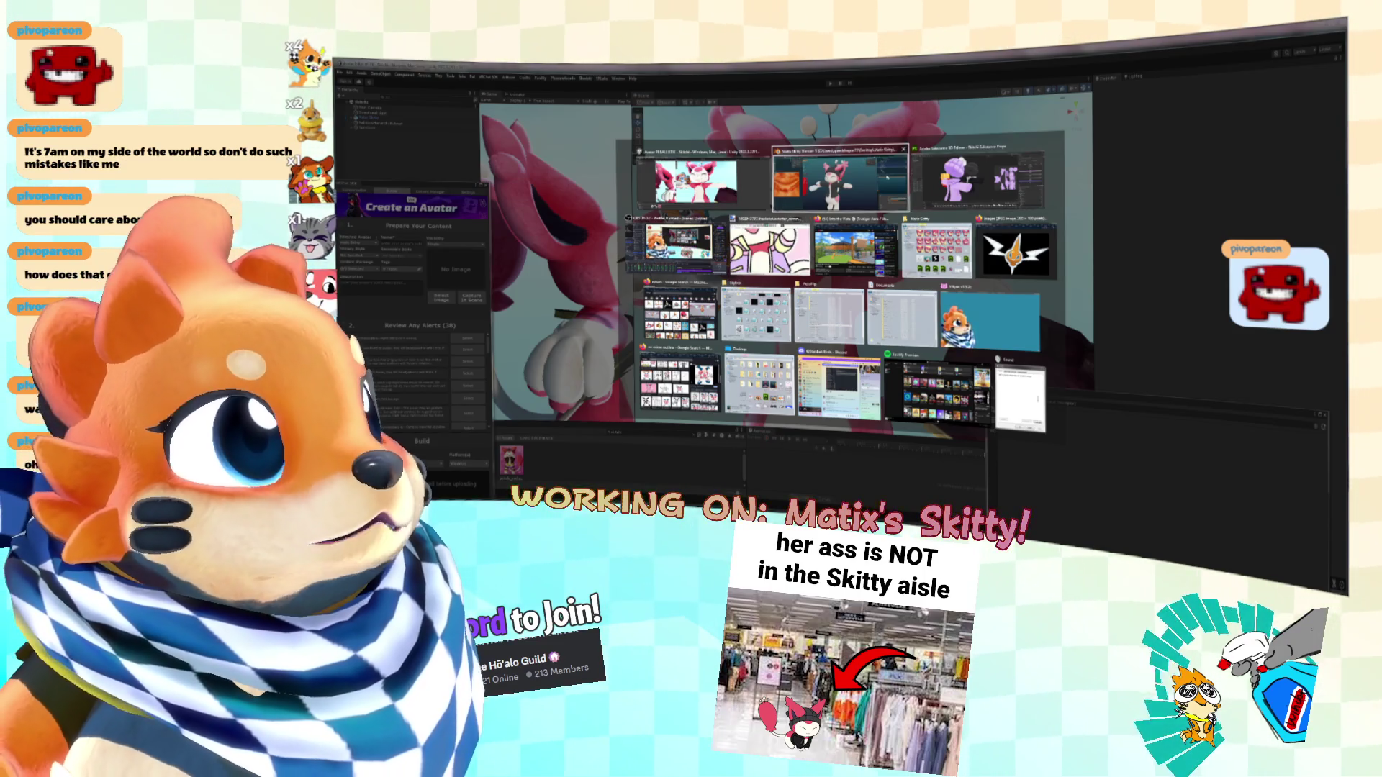
click(970, 186)
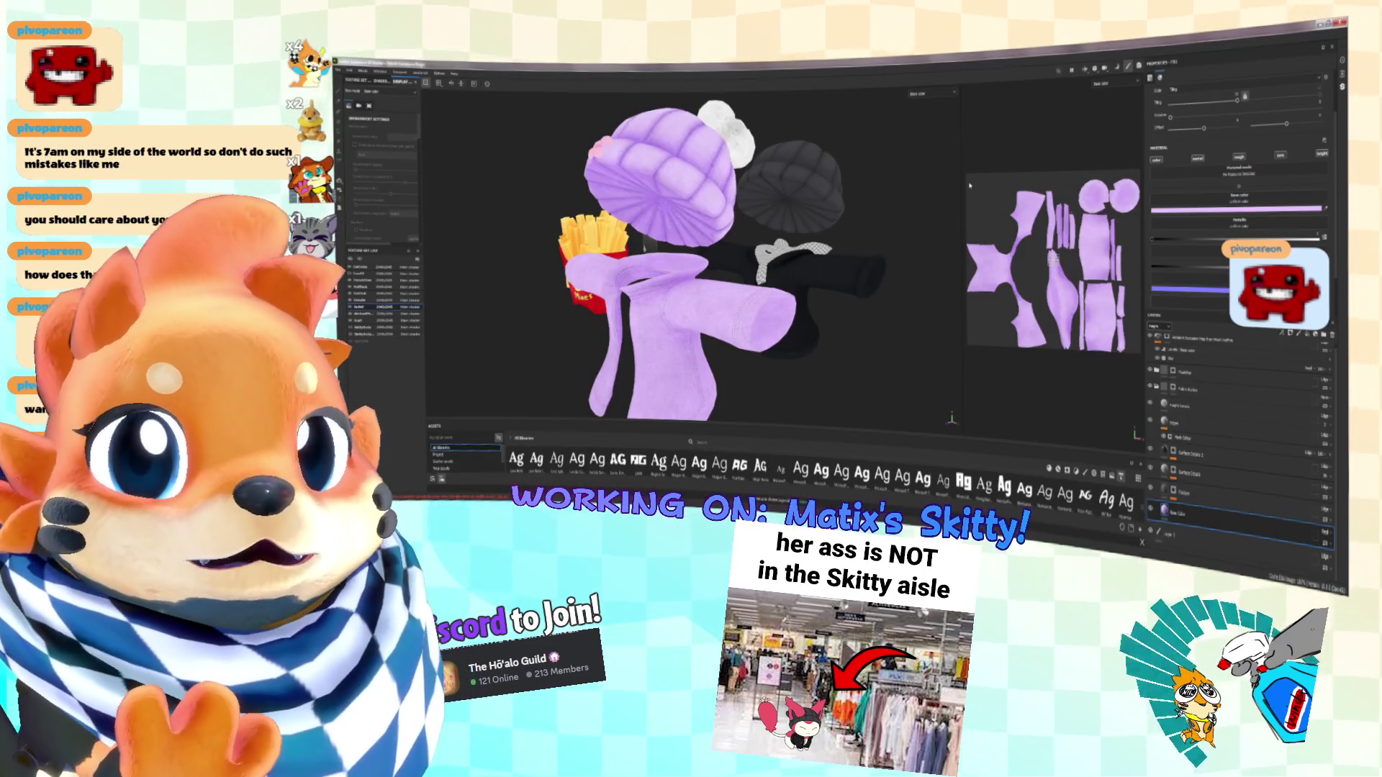